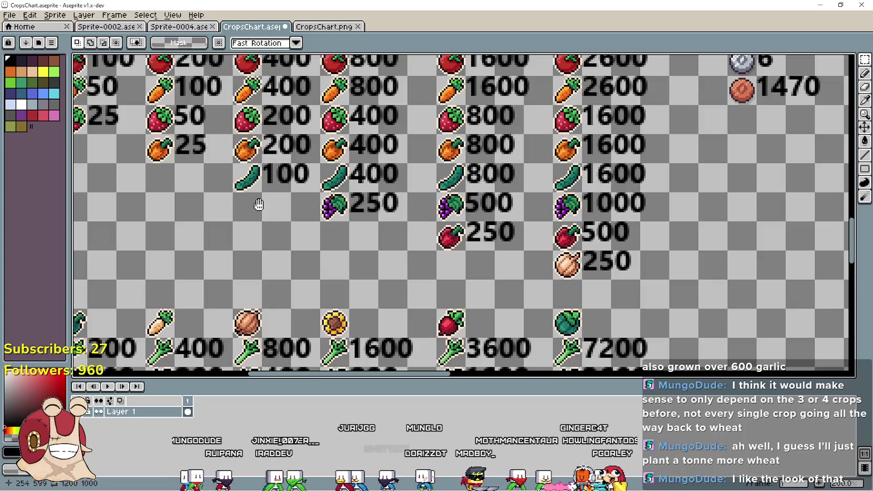
Pan over to the cucumber column and delete the 400 in its wheat row
mouse_move(259, 204)
left_mouse_down()
mouse_move(372, 214)
mouse_move(379, 270)
mouse_move(520, 284)
mouse_move(430, 304)
left_mouse_up()
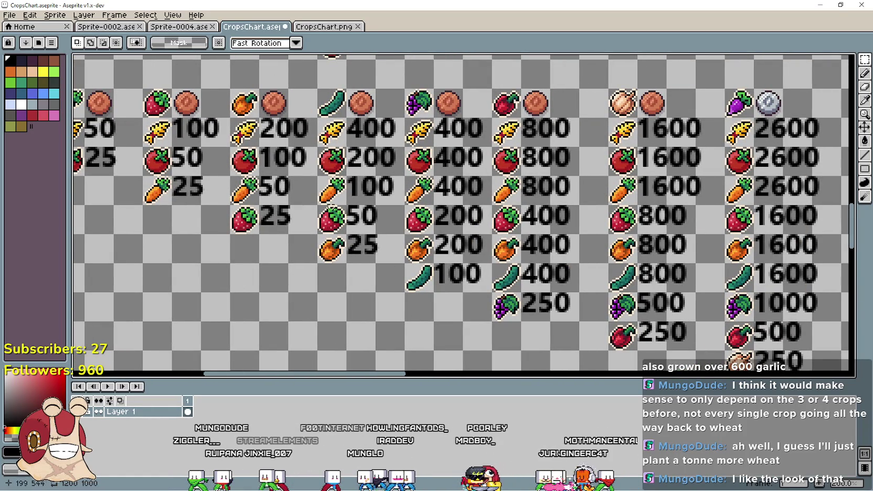
left_click_drag(290, 119, 391, 142)
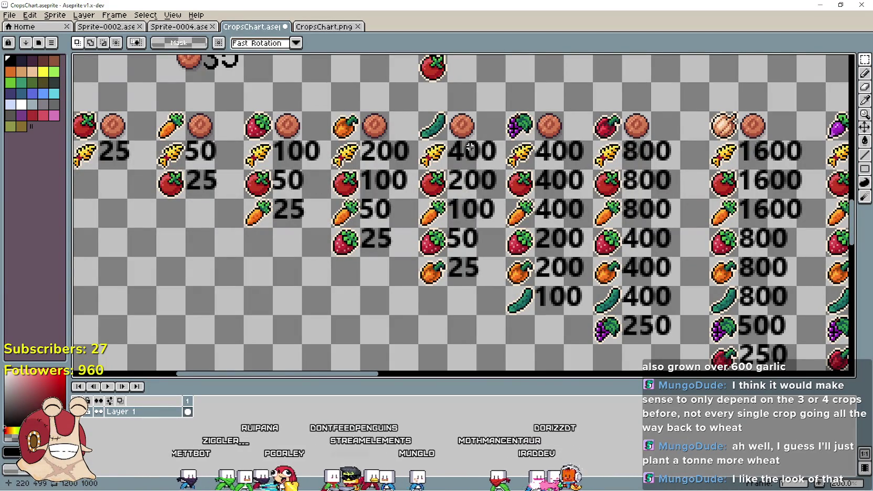
key("Delete")
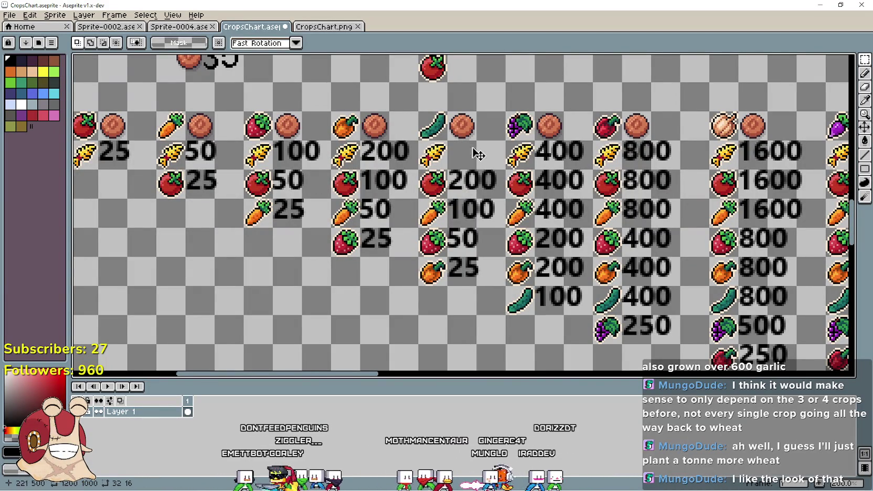
Add a 200 label in the cucumber column's wheat row
type("t2-")
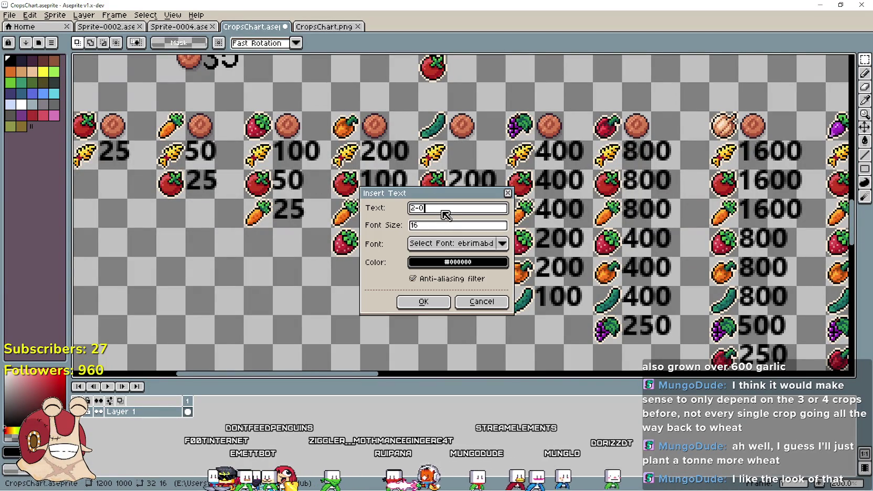
type("00")
left_click(423, 302)
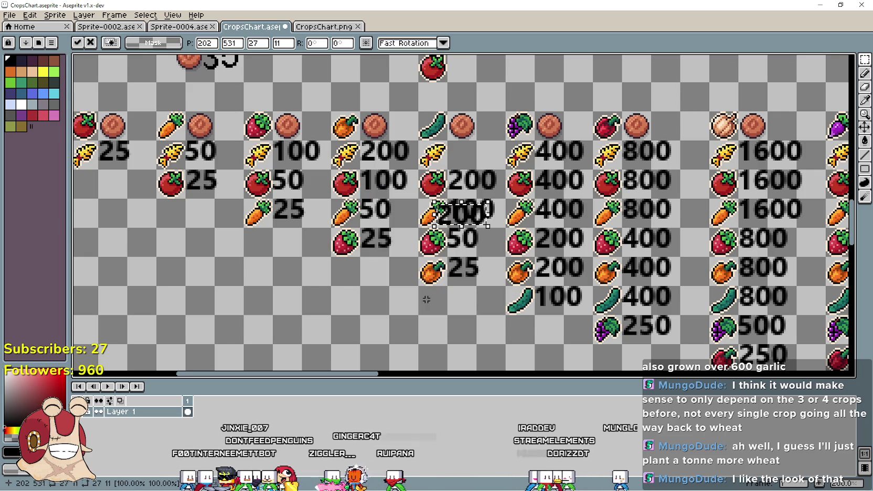
left_click_drag(460, 220, 469, 160)
key("Return")
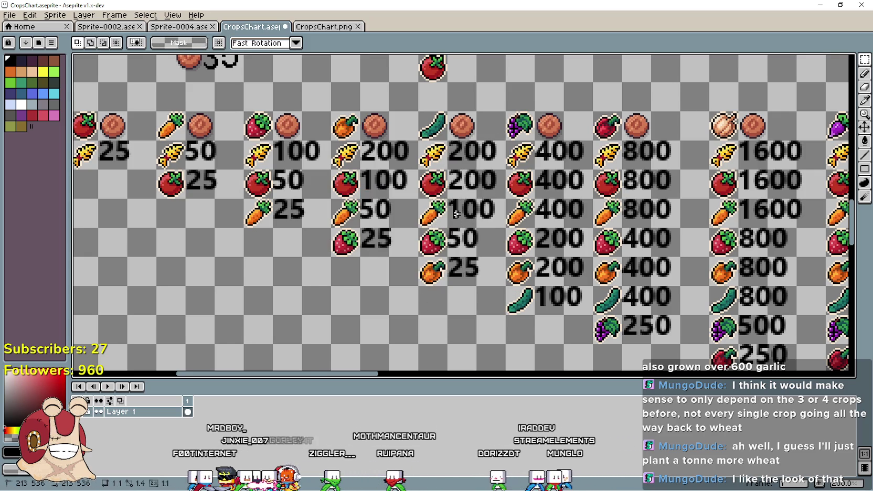
Replace the carrot row's 100 with a 200 label
left_click_drag(449, 202, 475, 225)
key("Delete")
type("t200")
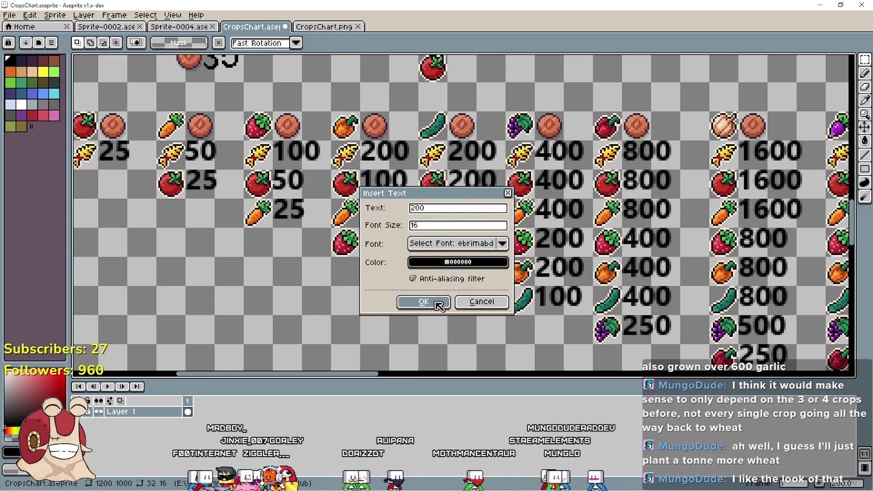
left_click(424, 302)
mouse_move(464, 228)
left_mouse_down()
mouse_move(476, 224)
mouse_move(479, 259)
left_mouse_up()
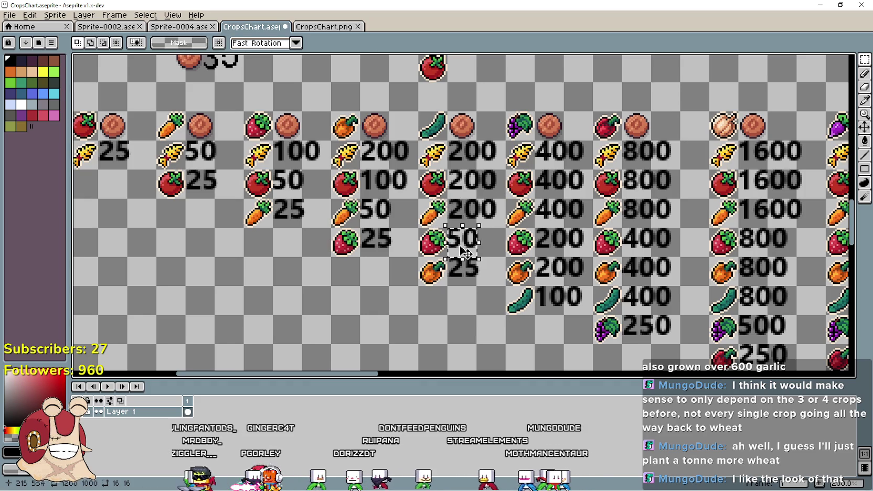
Erase the old 50 and 25, and put 100 beside the strawberry
left_click_drag(446, 228, 505, 285)
key("Delete")
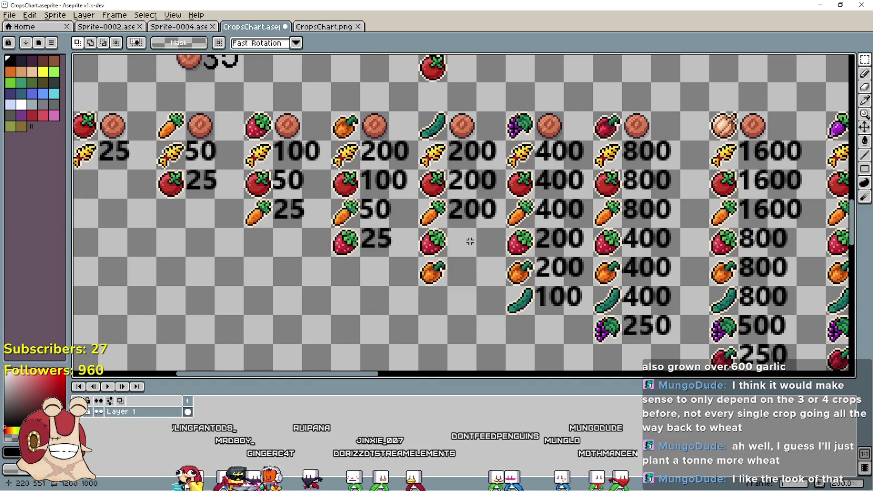
key("ctrl+t")
type("100")
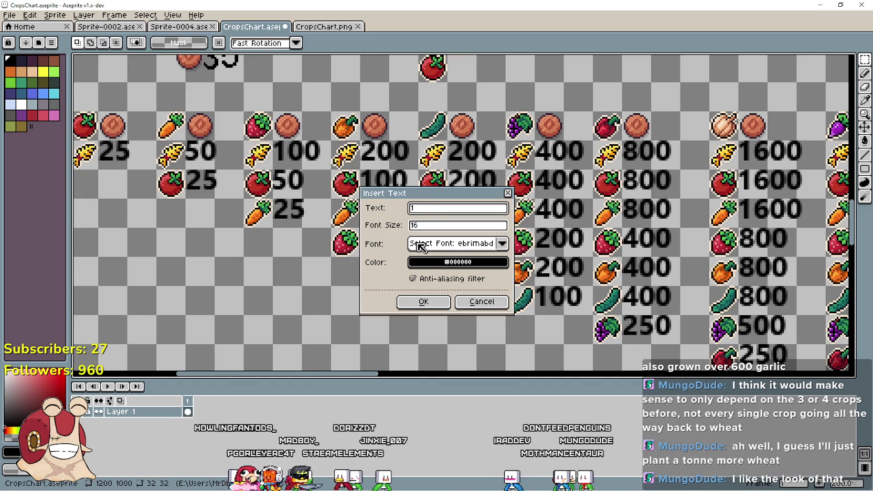
left_click(421, 303)
mouse_move(464, 217)
left_mouse_down()
mouse_move(468, 287)
mouse_move(473, 259)
left_mouse_up()
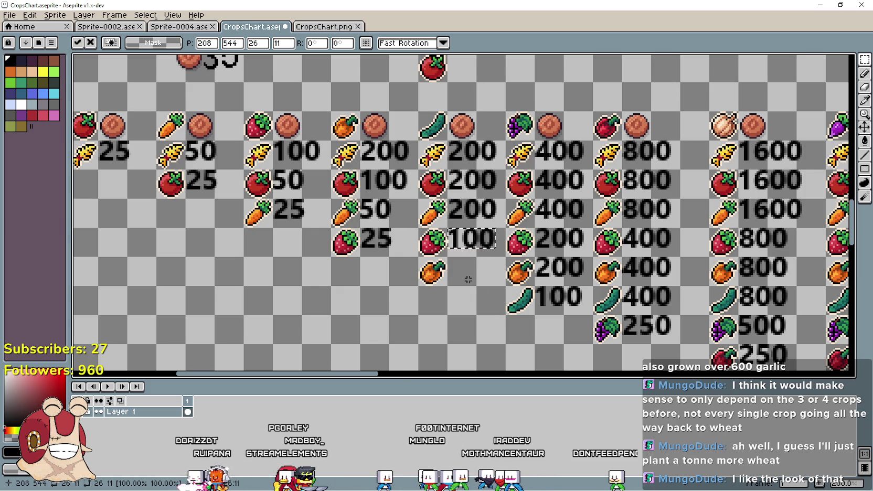
left_click(468, 279)
left_click_drag(454, 293, 364, 231)
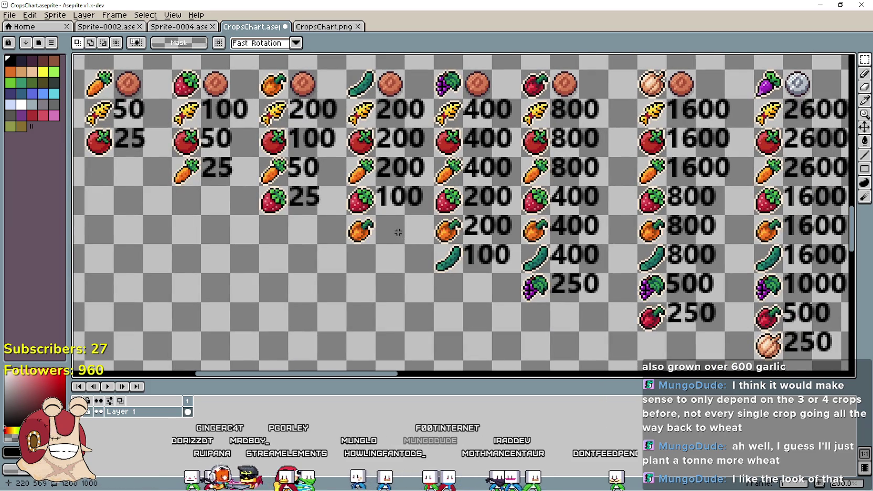
Place a 50 label beside the orange in the cucumber column
key("ctrl+t")
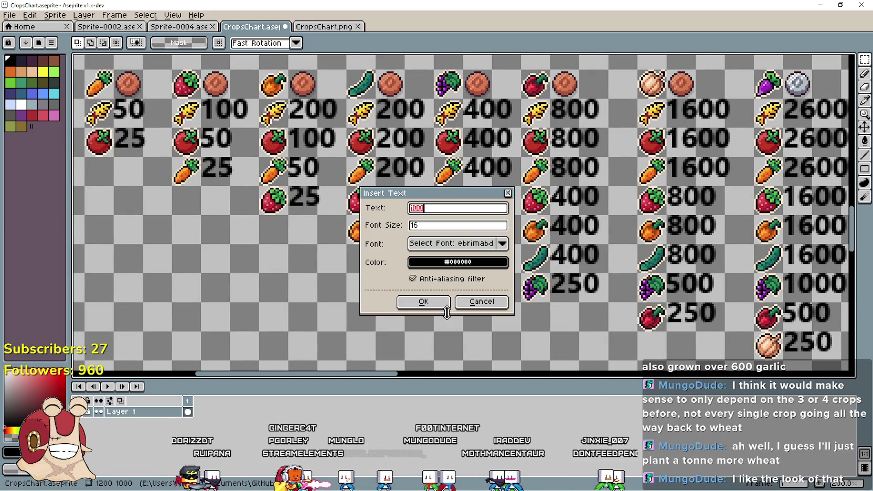
left_click(439, 303)
mouse_move(475, 226)
left_mouse_down()
mouse_move(407, 241)
mouse_move(446, 267)
left_mouse_up()
left_click(372, 258)
key("ctrl+z")
key("ctrl+z")
key("ctrl+z")
key("ctrl+t")
type("50")
left_click(438, 299)
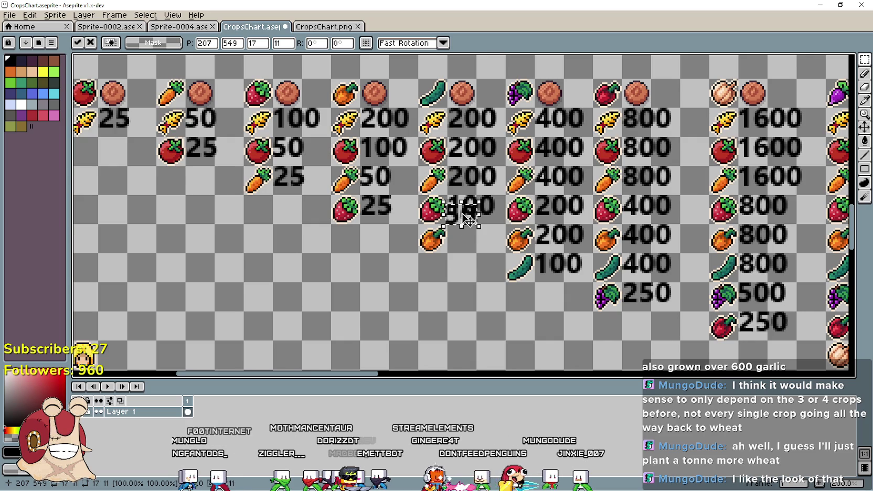
left_click_drag(465, 215, 472, 239)
key("Return")
left_click_drag(339, 238, 438, 272)
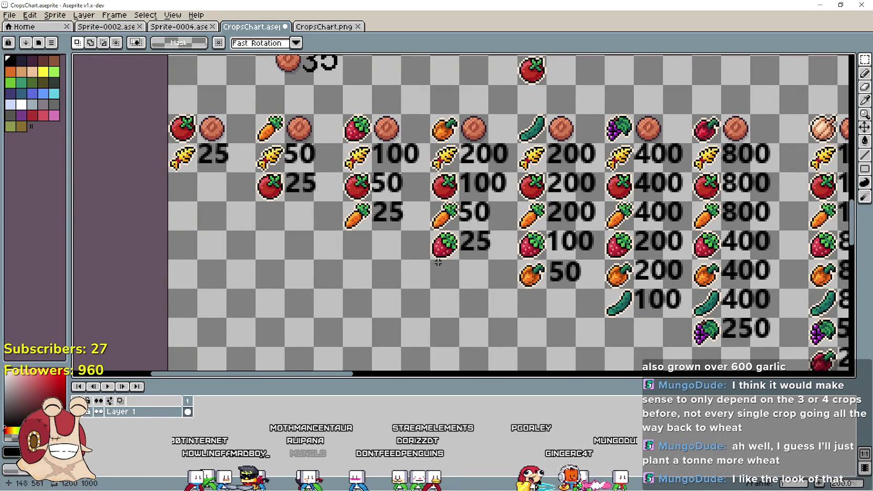
Cut the carrot-row 50 and wheat-row 200 from the orange column
mouse_move(547, 202)
left_mouse_down()
mouse_move(603, 229)
mouse_move(489, 213)
left_mouse_up()
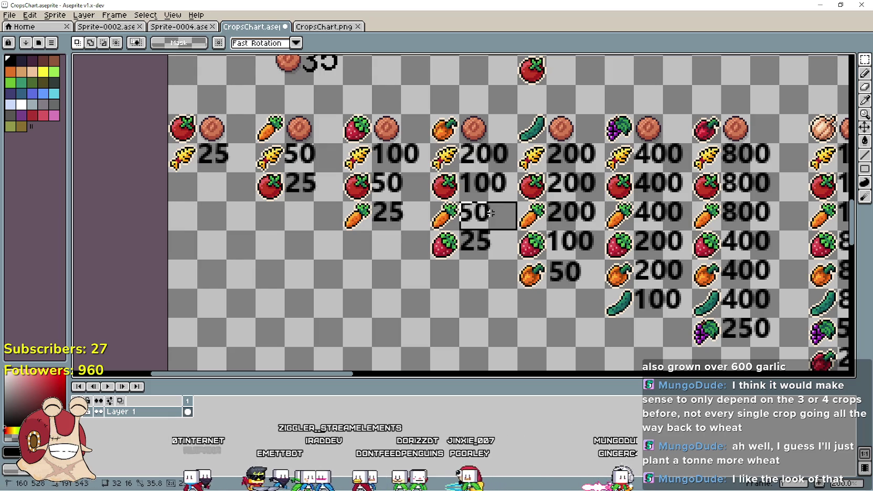
key("ctrl+x")
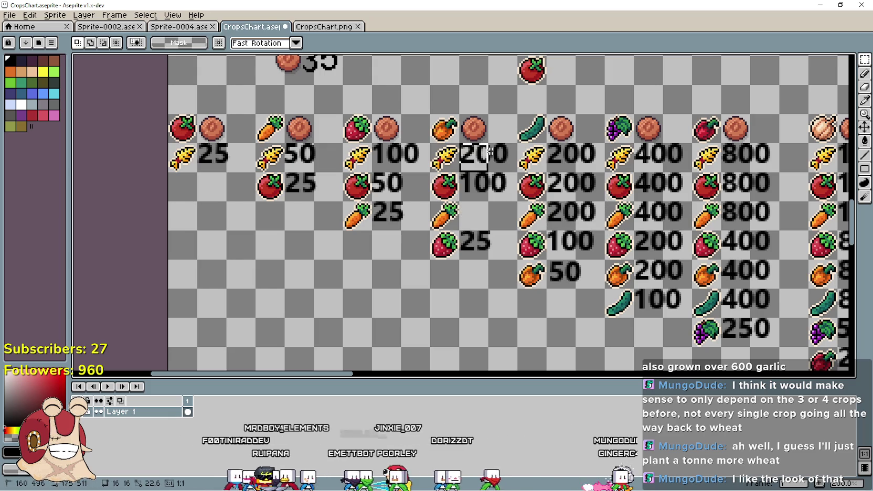
left_click_drag(458, 142, 509, 170)
key("ctrl+x")
Add 100 labels into the emptied wheat and carrot rows
key("ctrl+shift+t")
type("1")
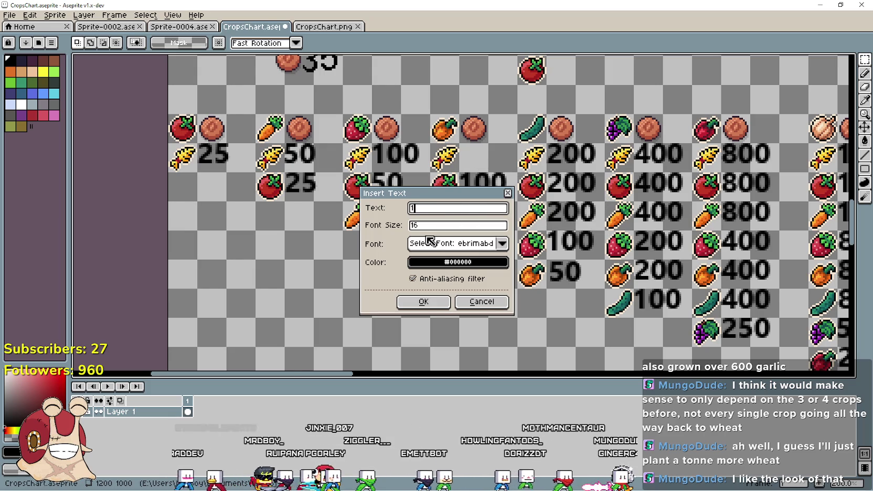
type("00")
left_click(423, 302)
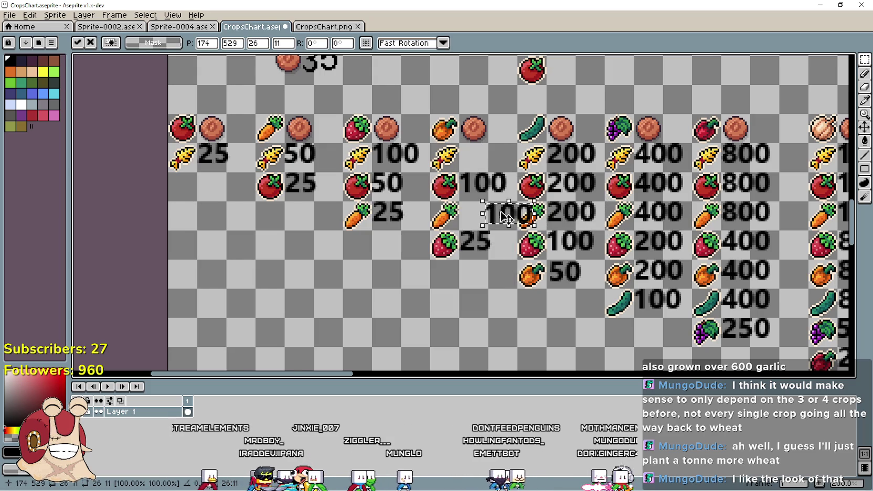
left_click_drag(505, 214, 487, 164)
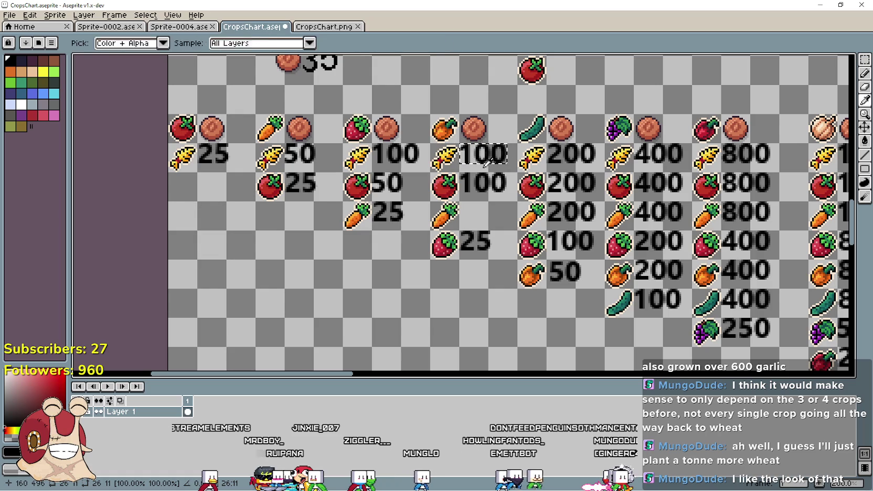
left_click(475, 217)
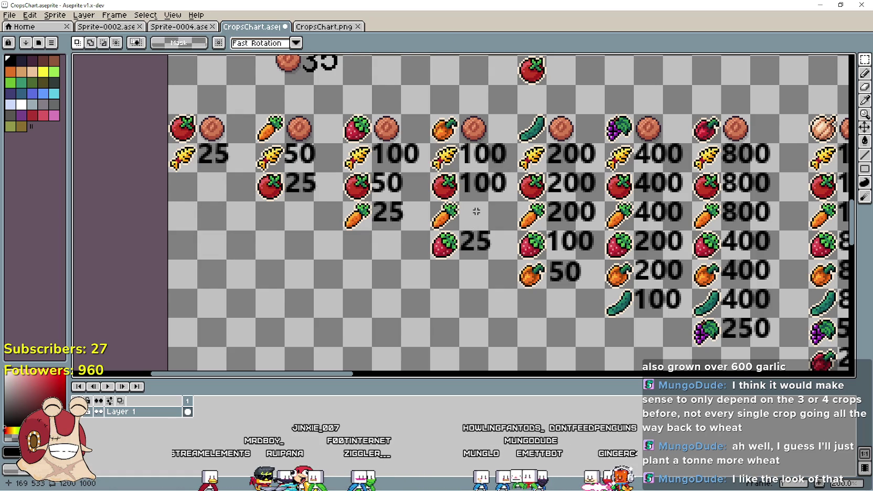
key("ctrl+t")
type("100")
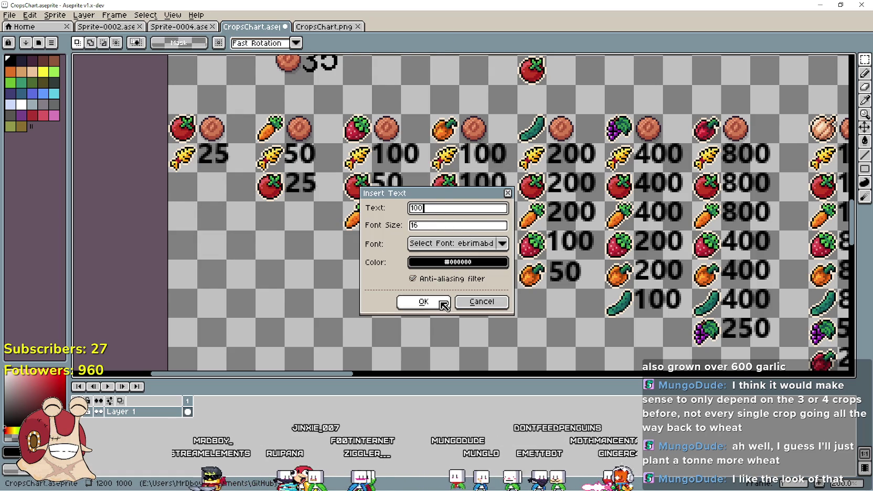
left_click(423, 301)
left_click_drag(502, 250, 483, 248)
left_click(471, 286)
left_click_drag(471, 286, 372, 259)
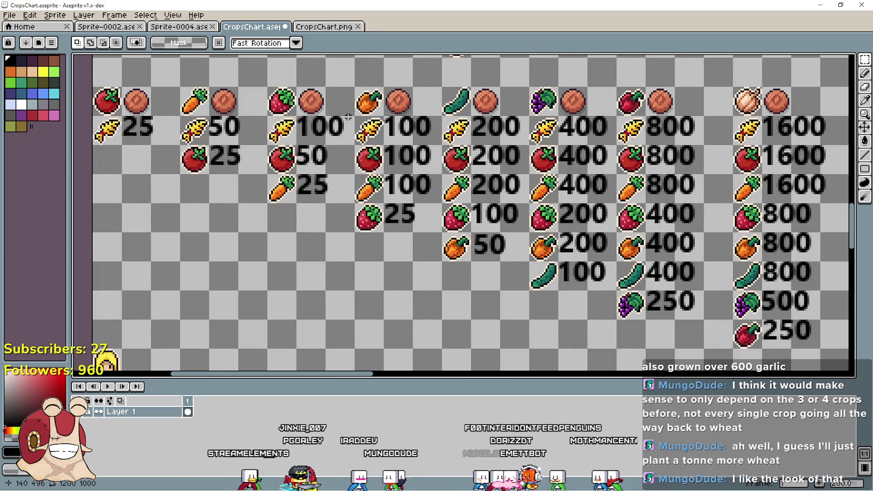
scroll(333, 259, "down", 2)
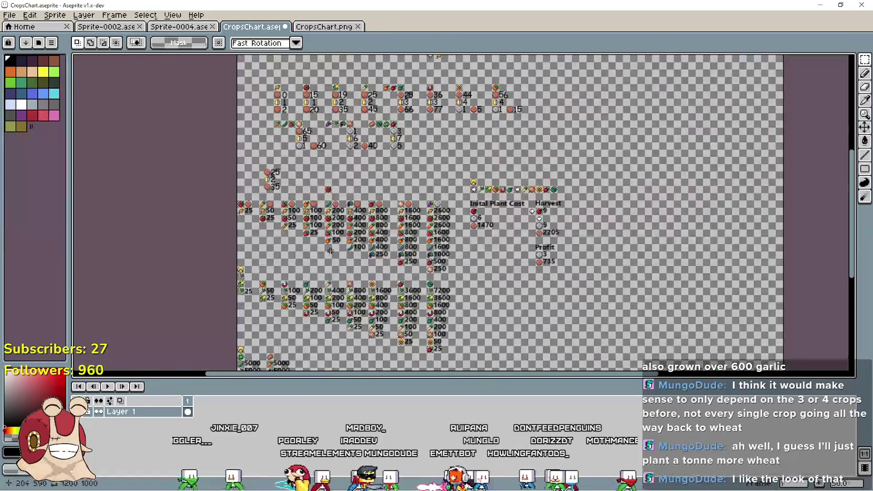
scroll(346, 265, "up", 2)
left_click_drag(373, 268, 404, 285)
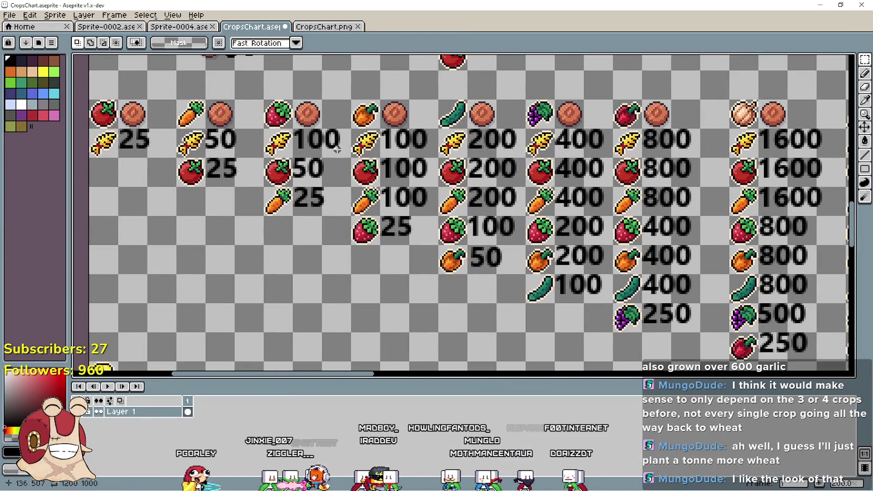
left_click_drag(292, 128, 353, 159)
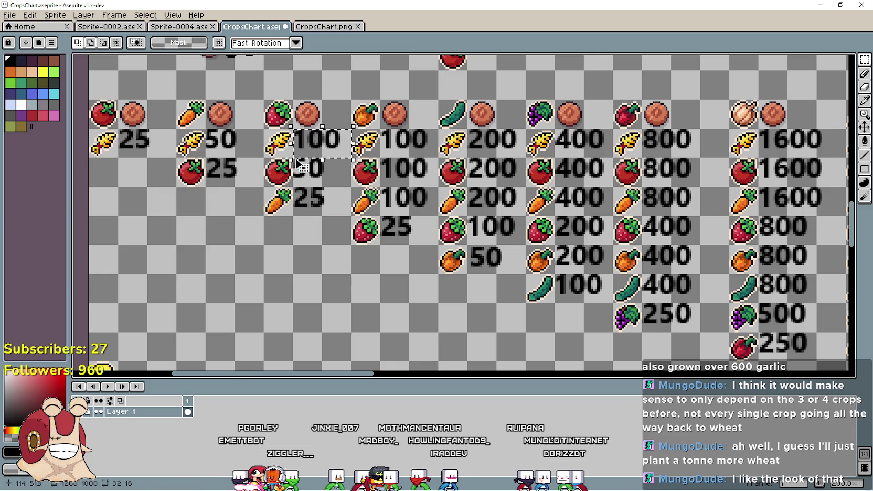
left_click_drag(214, 160, 302, 194)
key("ctrl+d")
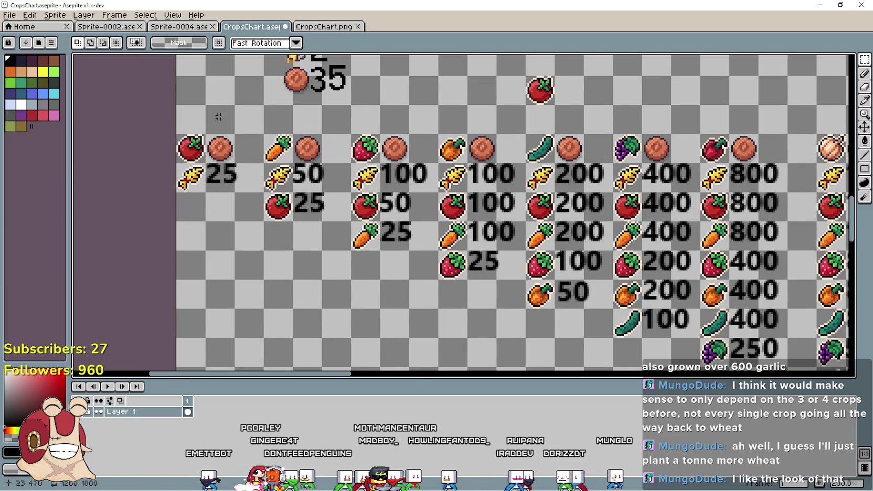
left_click_drag(203, 161, 266, 193)
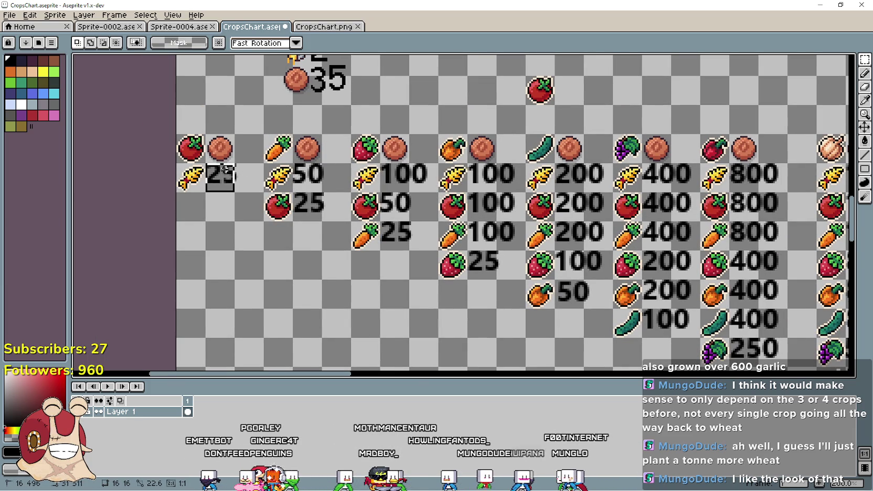
mouse_move(292, 162)
left_mouse_down()
mouse_move(323, 194)
mouse_move(324, 223)
left_mouse_up()
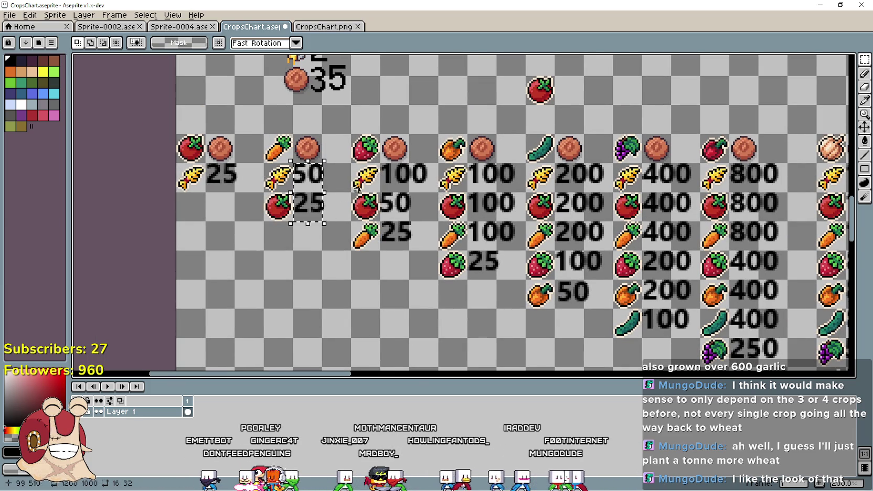
left_click_drag(380, 162, 414, 214)
key("ctrl+d")
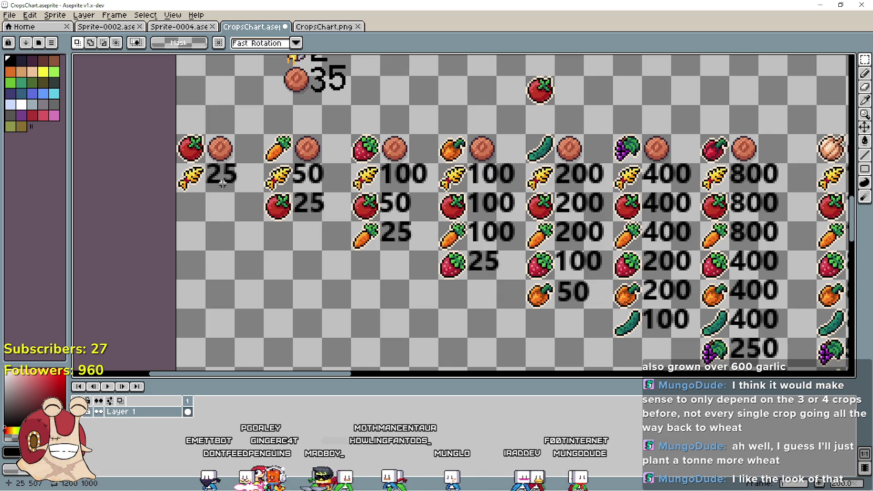
mouse_move(379, 162)
left_mouse_down()
mouse_move(439, 193)
mouse_move(528, 194)
left_mouse_up()
key("ctrl+d")
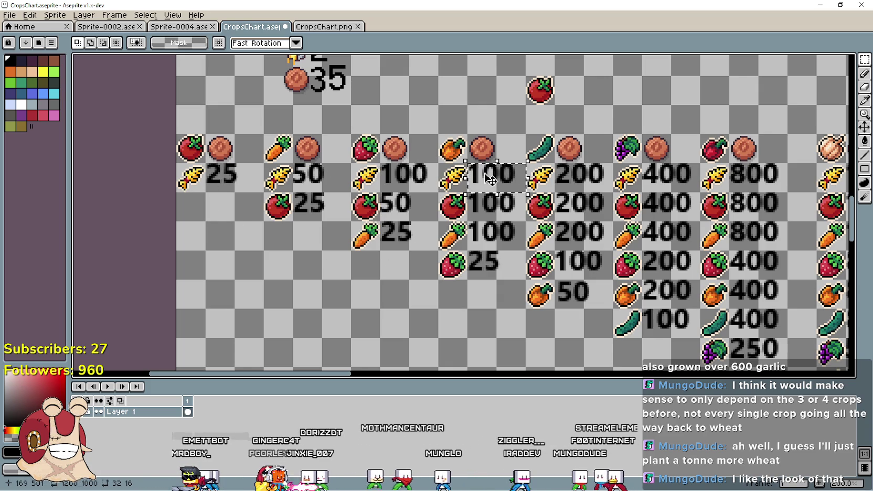
scroll(553, 186, "down", 2)
scroll(541, 171, "up", 2)
mouse_move(541, 171)
left_mouse_down()
mouse_move(649, 180)
mouse_move(448, 225)
mouse_move(349, 217)
mouse_move(387, 174)
mouse_move(585, 205)
left_mouse_up()
left_click(419, 192)
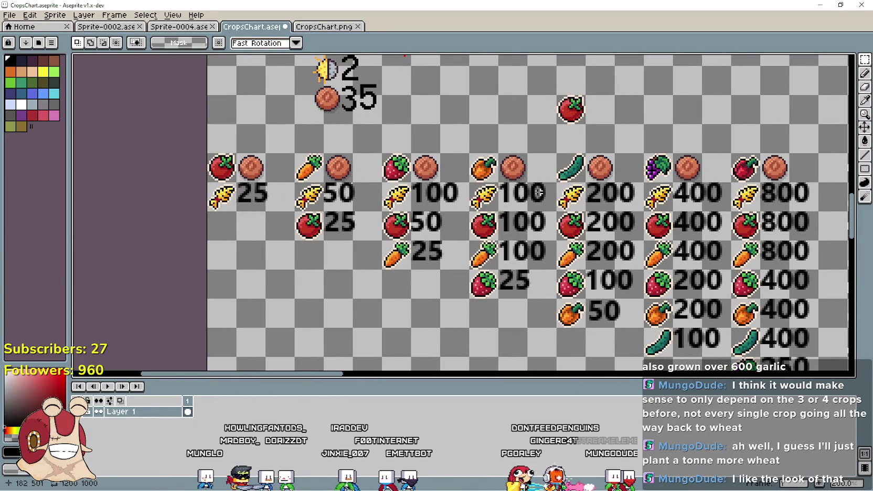
left_click_drag(511, 192, 557, 211)
mouse_move(607, 225)
left_mouse_down()
mouse_move(362, 193)
mouse_move(343, 176)
left_mouse_up()
scroll(435, 146, "down", 3)
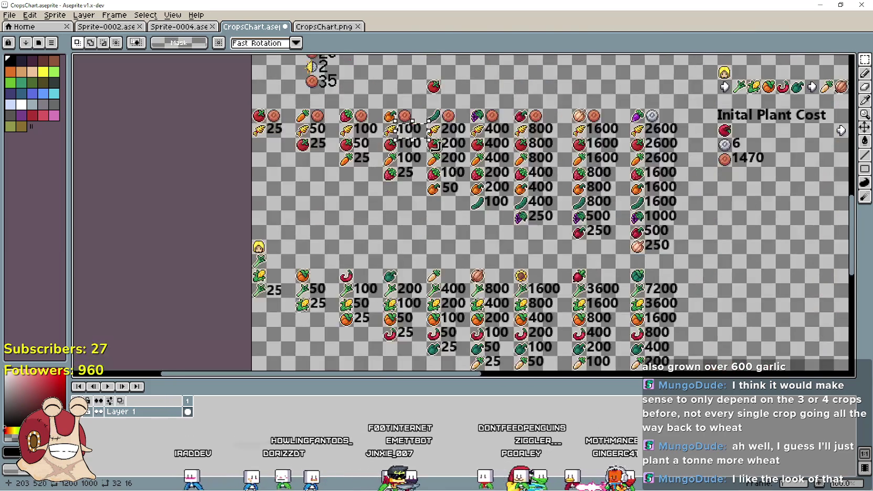
scroll(434, 145, "up", 1)
scroll(472, 189, "down", 2)
scroll(503, 233, "up", 1)
scroll(502, 233, "up", 1)
mouse_move(538, 194)
left_mouse_down()
mouse_move(494, 206)
mouse_move(538, 194)
mouse_move(652, 248)
left_mouse_up()
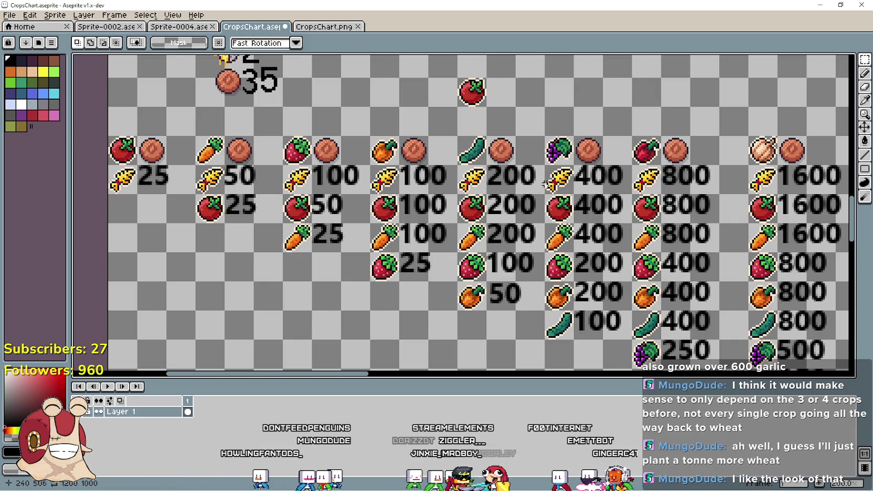
mouse_move(622, 229)
left_mouse_down()
mouse_move(435, 210)
mouse_move(336, 208)
mouse_move(630, 225)
mouse_move(289, 216)
mouse_move(276, 155)
mouse_move(346, 143)
mouse_move(330, 140)
mouse_move(668, 212)
mouse_move(448, 125)
mouse_move(566, 231)
mouse_move(605, 227)
mouse_move(612, 214)
mouse_move(592, 150)
mouse_move(624, 227)
mouse_move(394, 136)
mouse_move(687, 195)
left_mouse_up()
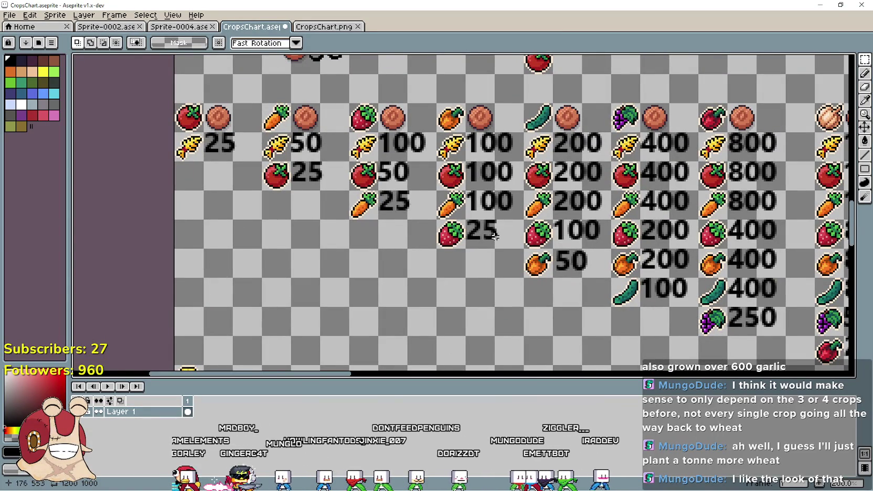
left_click_drag(463, 217, 526, 251)
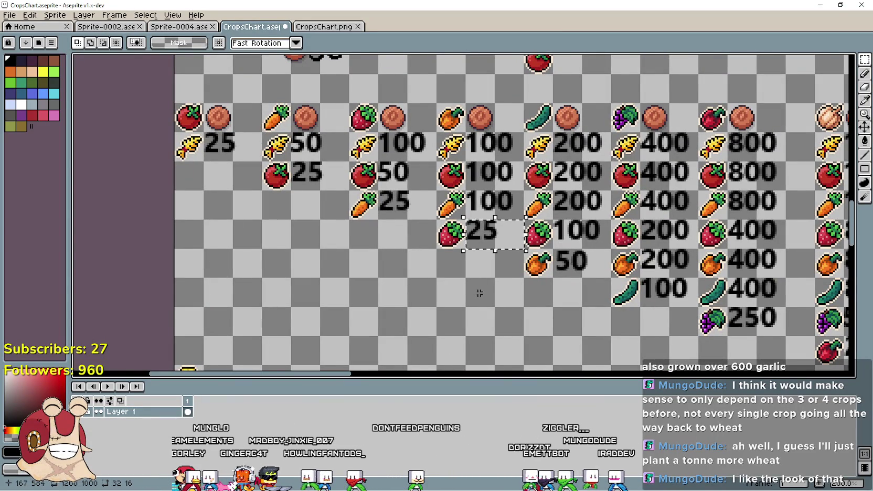
scroll(485, 265, "down", 1)
scroll(484, 265, "up", 1)
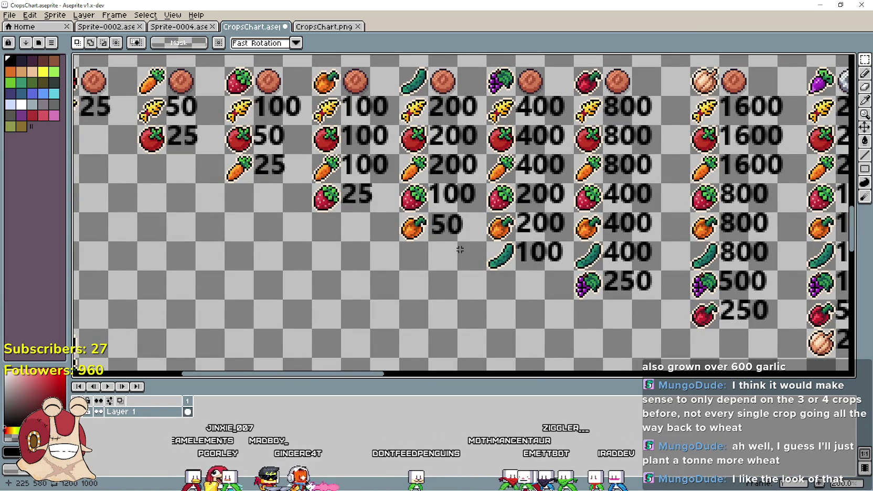
scroll(460, 249, "down", 1)
mouse_move(314, 296)
left_mouse_down()
mouse_move(510, 318)
mouse_move(417, 296)
mouse_move(513, 271)
mouse_move(516, 180)
left_mouse_up()
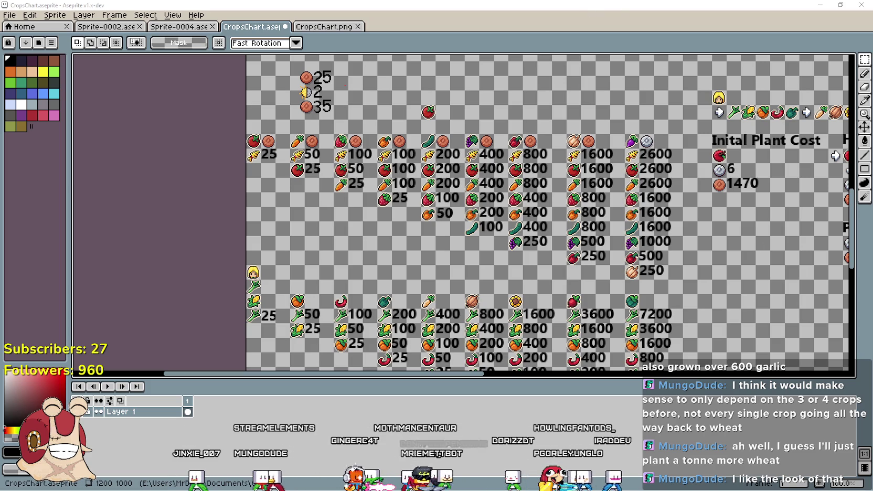
key("alt+Tab")
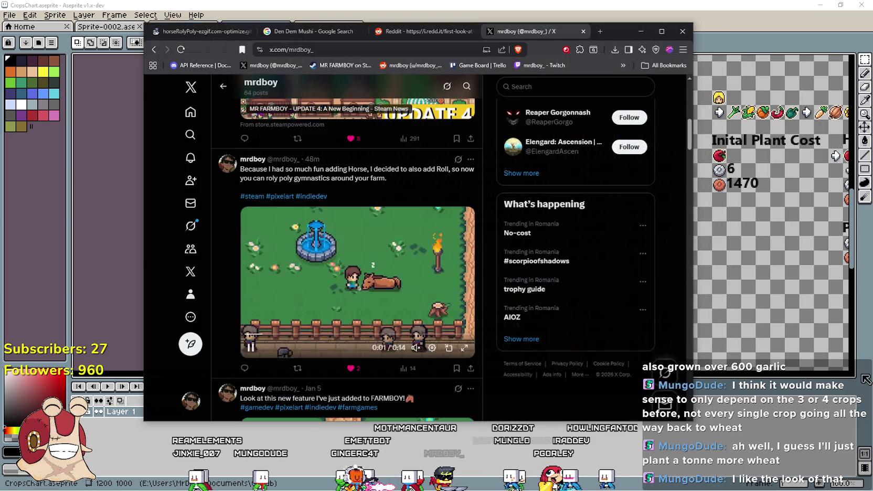
Look over the recent notifications
left_click(187, 157)
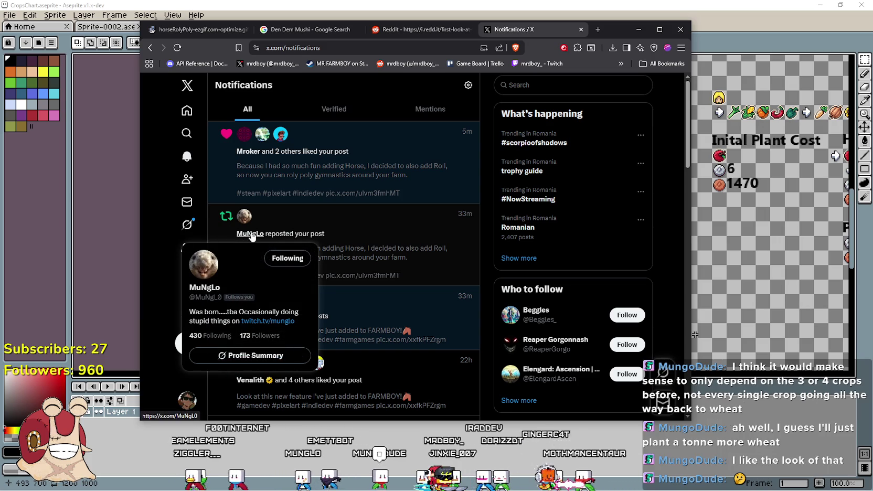
scroll(429, 229, "down", 3)
scroll(430, 229, "up", 3)
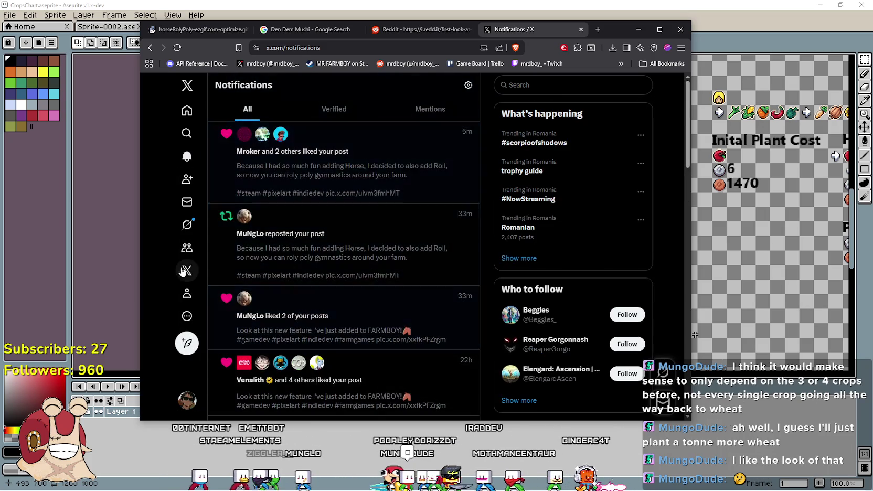
Scroll through the profile's latest posts
left_click(189, 298)
scroll(379, 223, "down", 5)
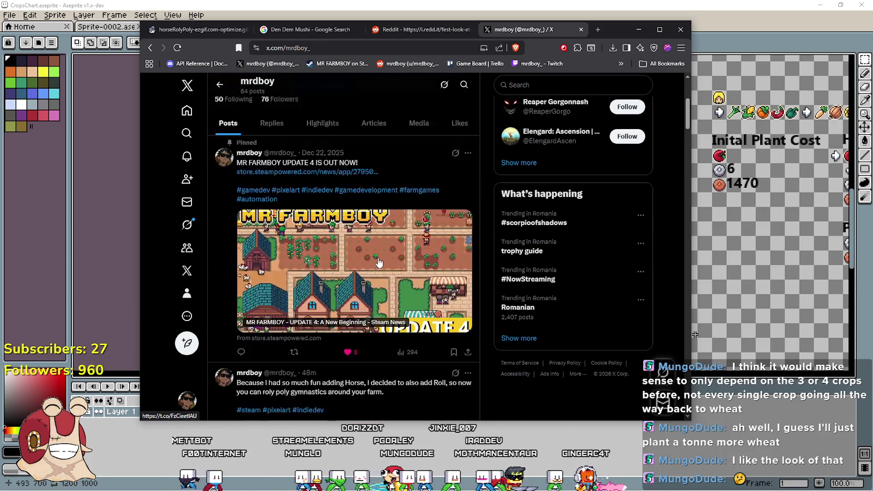
scroll(380, 223, "down", 3)
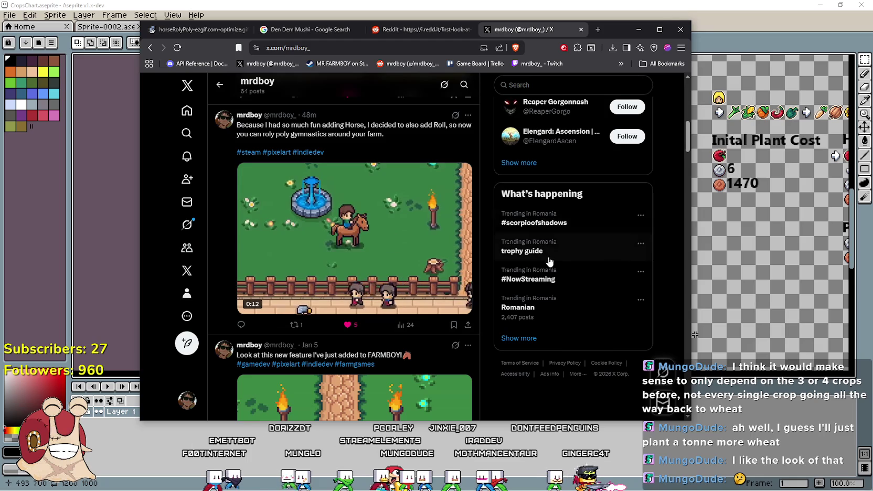
scroll(547, 240, "down", 4)
scroll(508, 240, "up", 4)
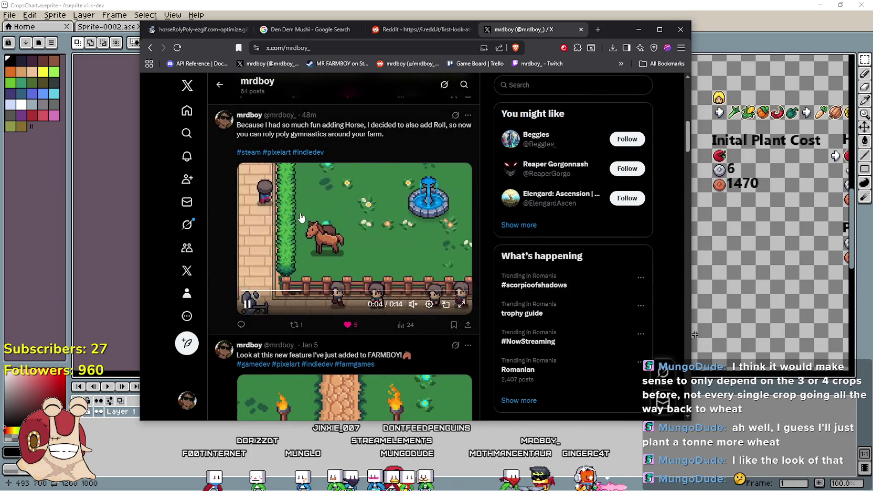
scroll(296, 210, "up", 1)
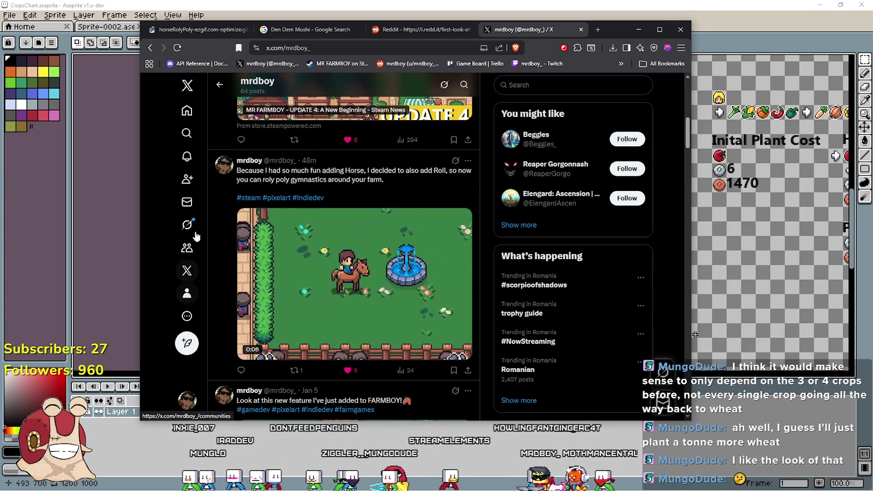
Return to the notifications and scroll further down them
left_click(187, 157)
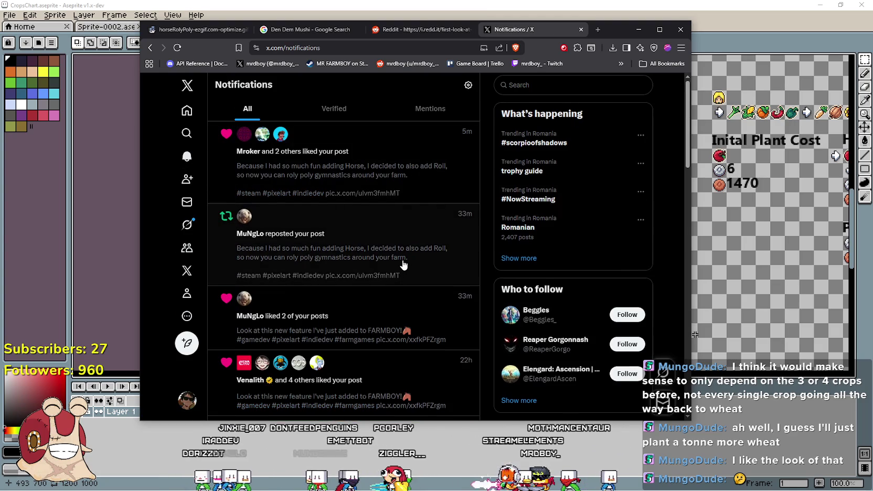
mouse_move(247, 137)
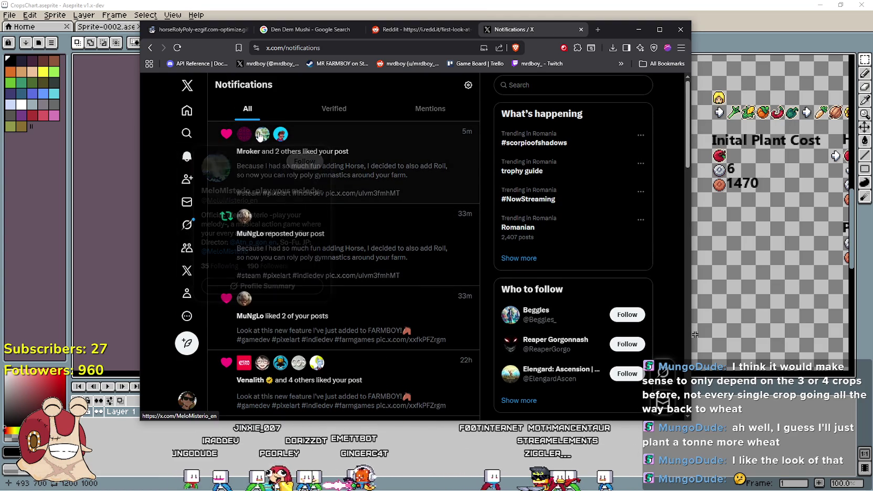
mouse_move(287, 136)
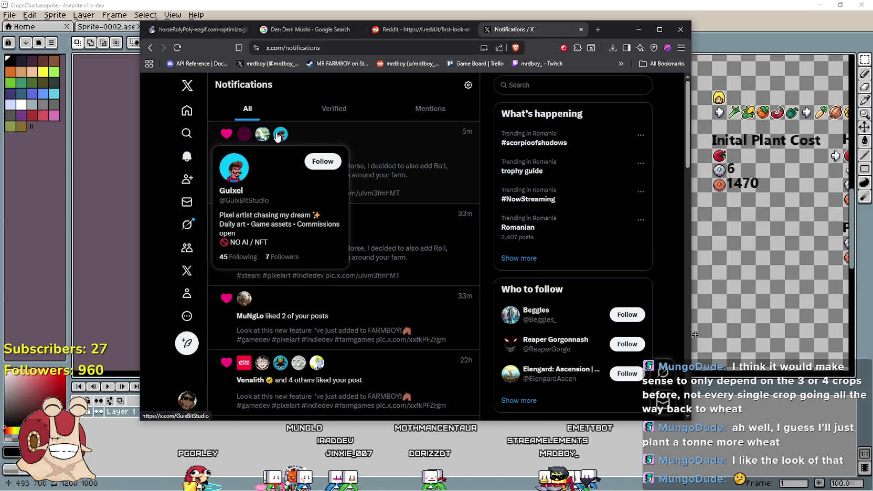
scroll(444, 186, "down", 1)
scroll(414, 195, "down", 3)
Recheck the profile's posts, then open a new blank browser tab
left_click(187, 296)
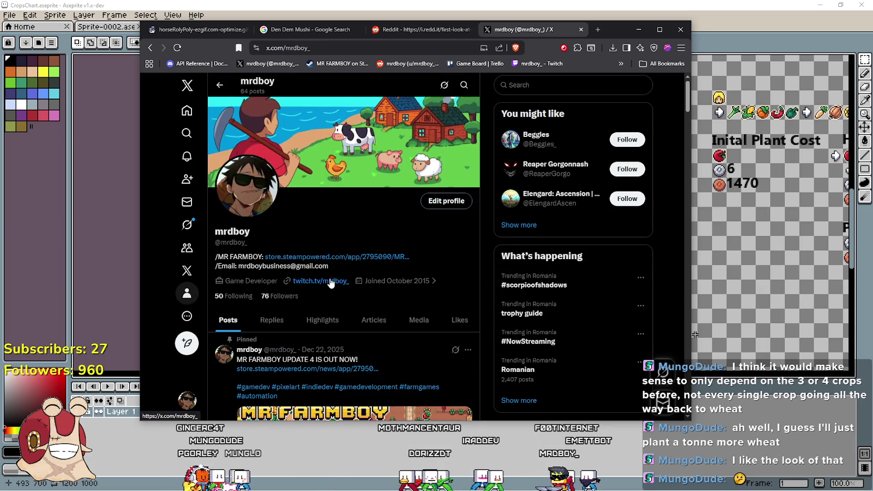
scroll(453, 337, "down", 10)
scroll(453, 337, "up", 3)
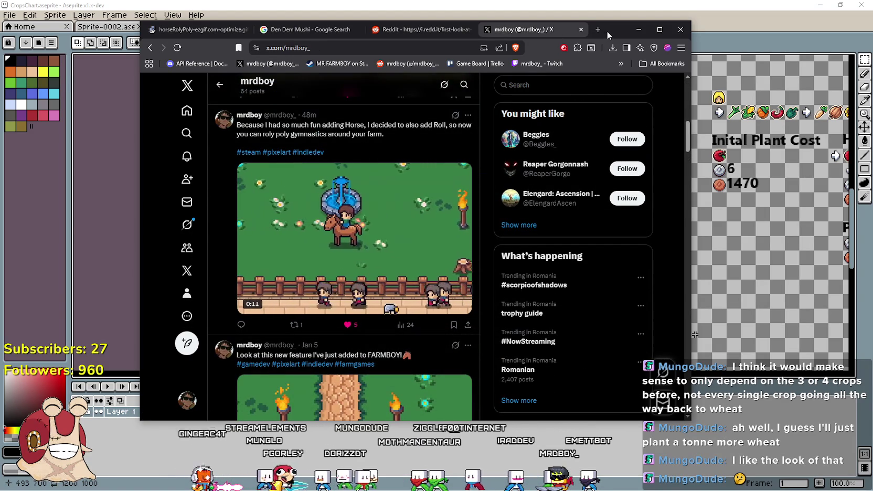
left_click(595, 30)
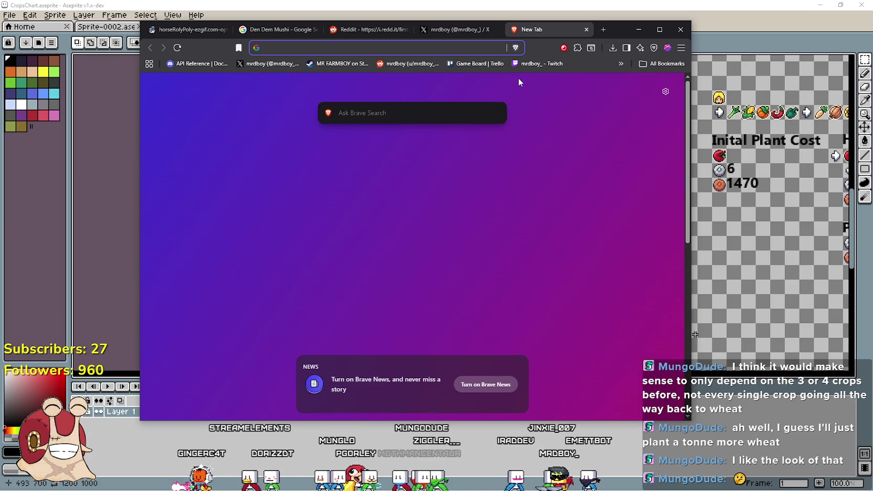
Search Google for 'rusty retirement crops wiki'
type("rusty ")
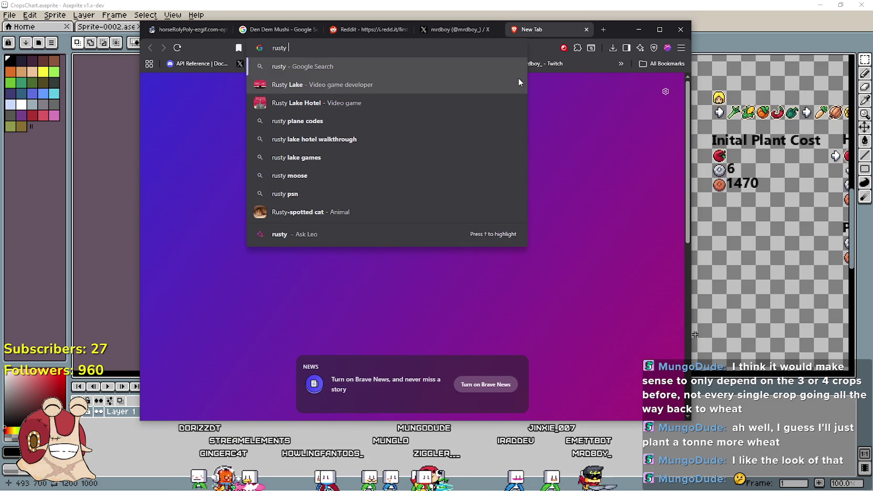
type("re")
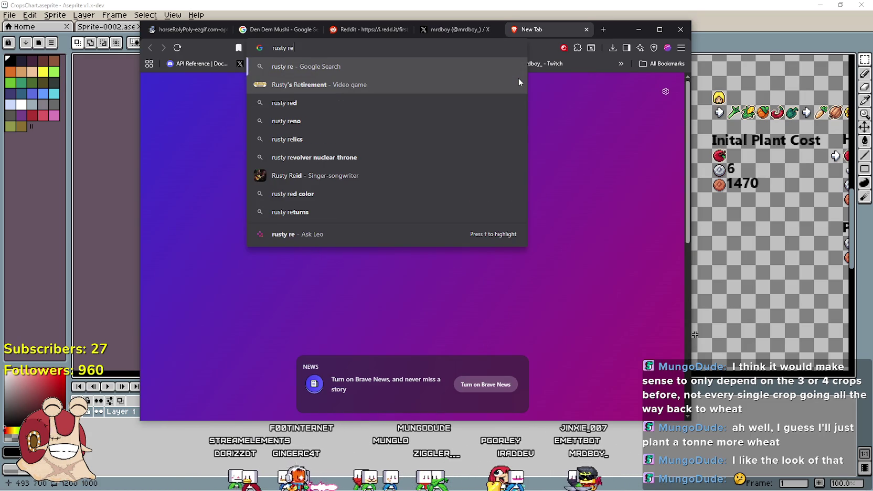
key("Down")
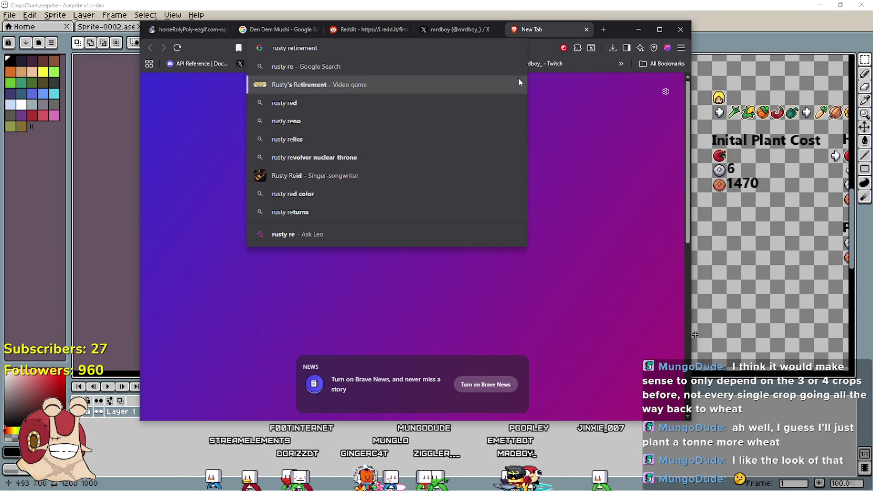
type("crops wiki")
key("Return")
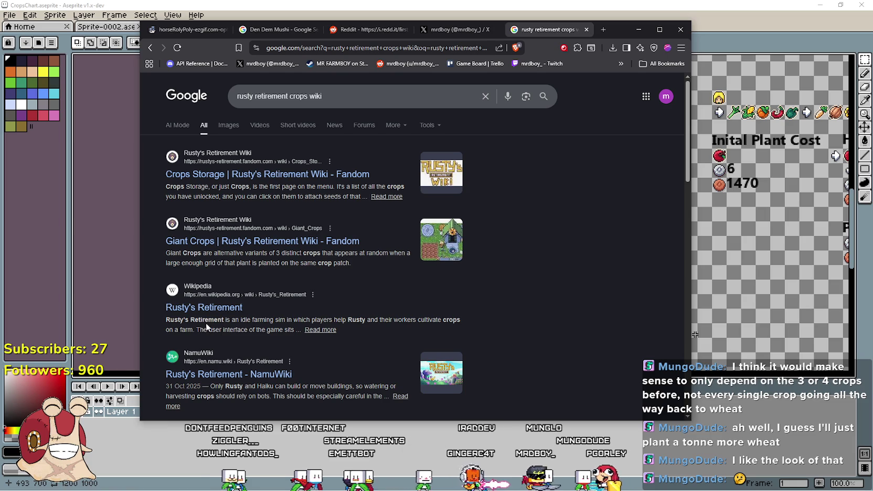
Open the Giant Crops wiki page, then the Tomato crop page
left_click(281, 265)
scroll(325, 268, "down", 3)
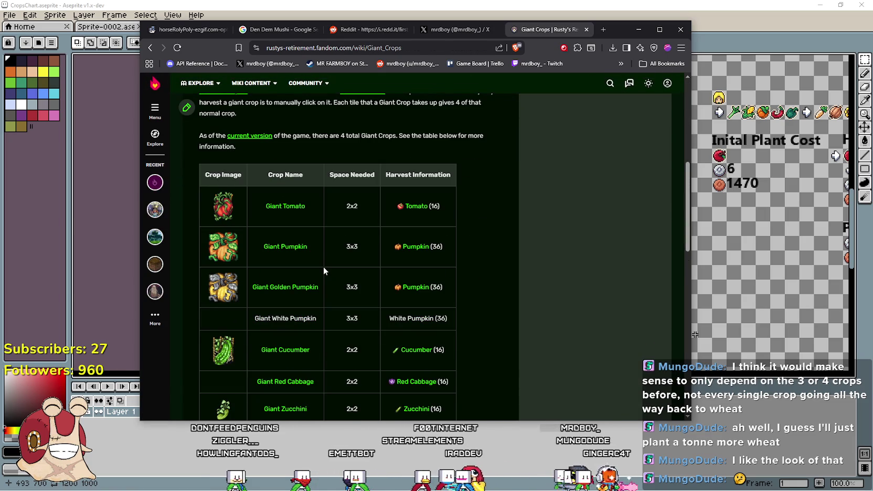
left_click(412, 209)
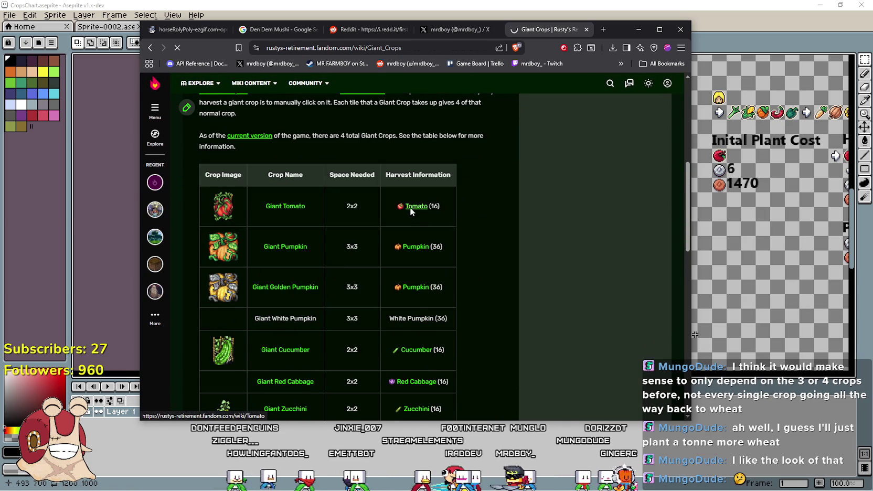
scroll(320, 215, "down", 5)
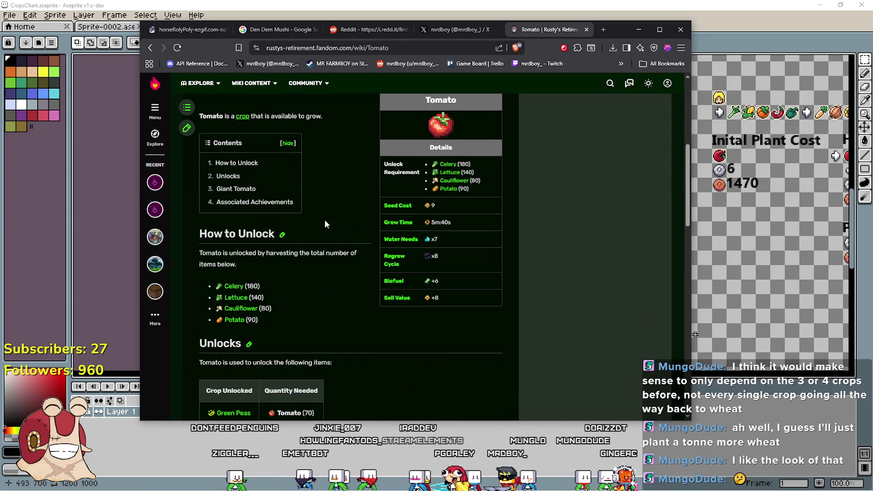
scroll(324, 220, "up", 2)
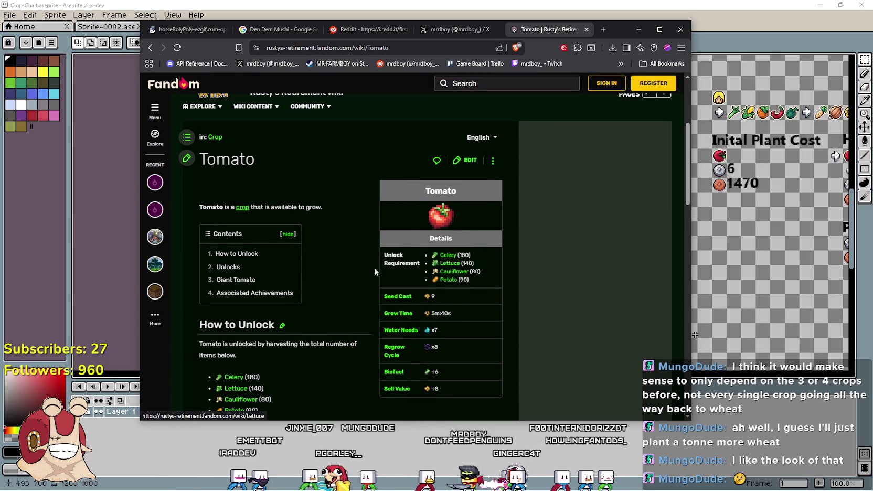
scroll(406, 257, "down", 5)
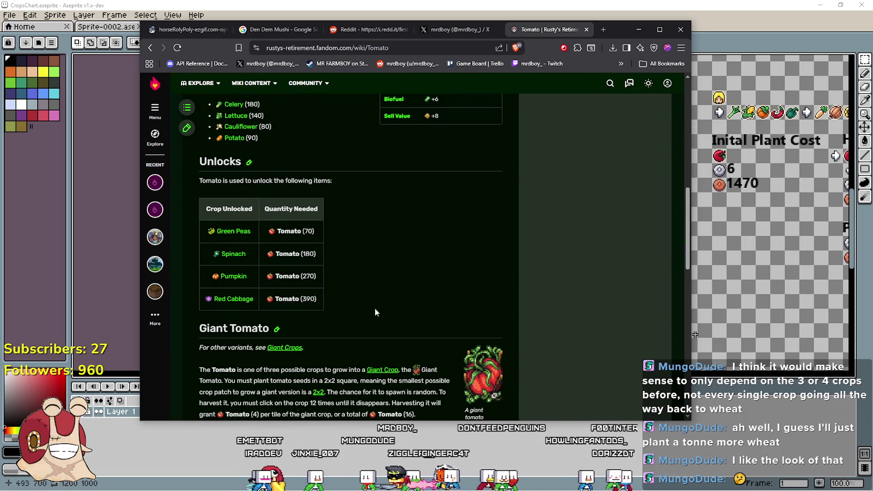
Read the Tomato page's unlock line, then open the Crops Storage page
left_click_drag(194, 184, 334, 188)
left_click(396, 224)
scroll(398, 229, "down", 2)
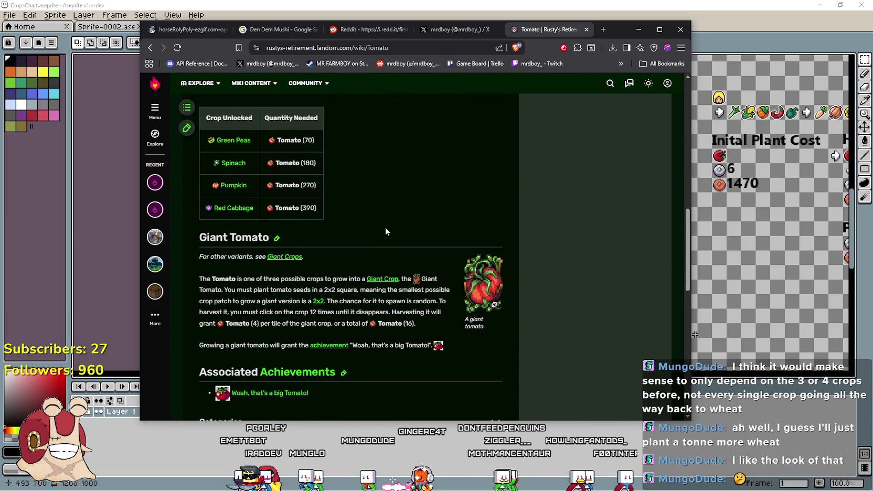
scroll(381, 222, "down", 2)
scroll(370, 221, "up", 9)
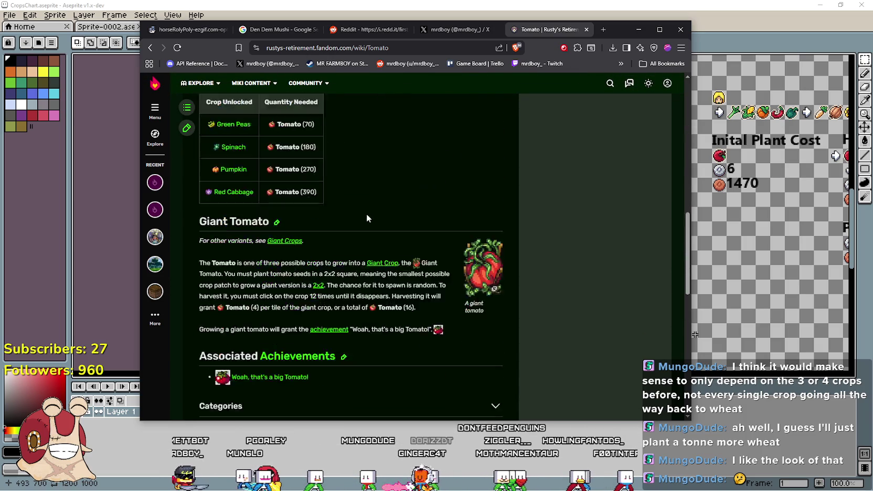
scroll(362, 226, "up", 2)
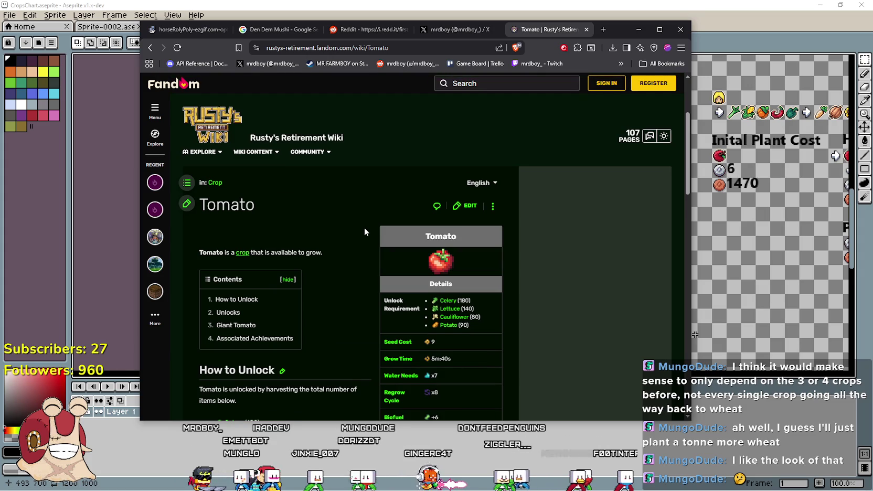
left_click(242, 252)
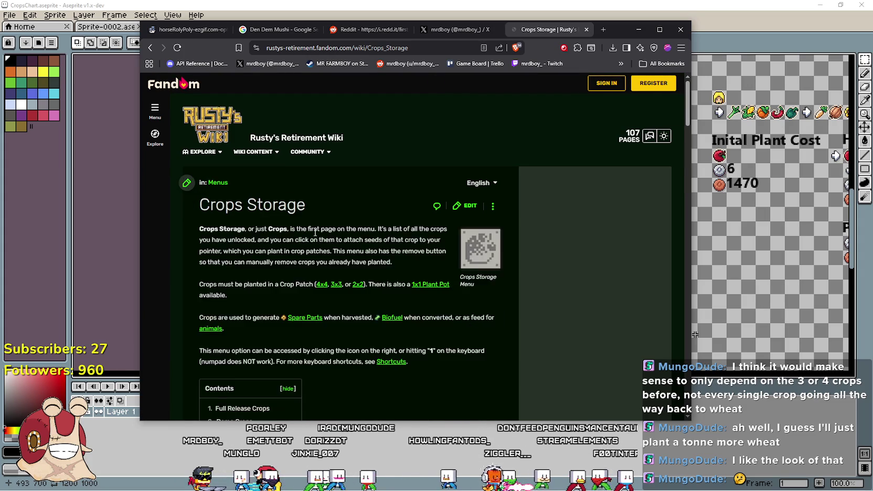
scroll(375, 274, "down", 5)
scroll(375, 274, "down", 4)
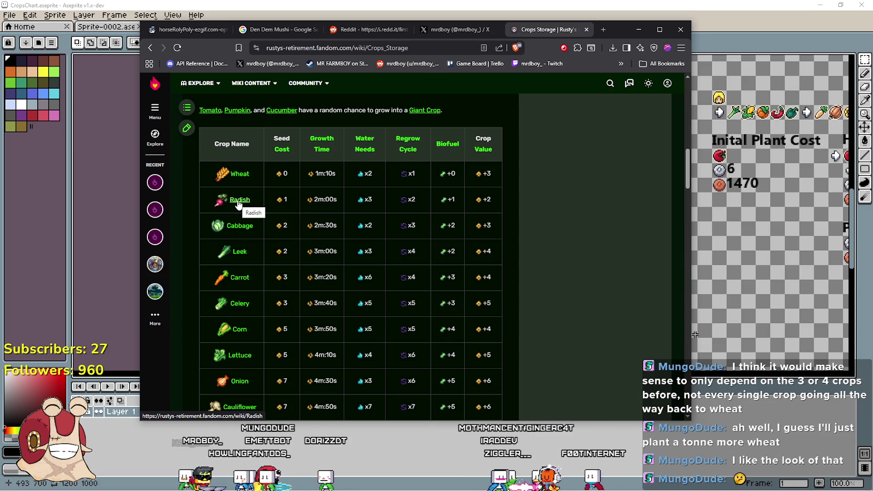
scroll(239, 203, "down", 10)
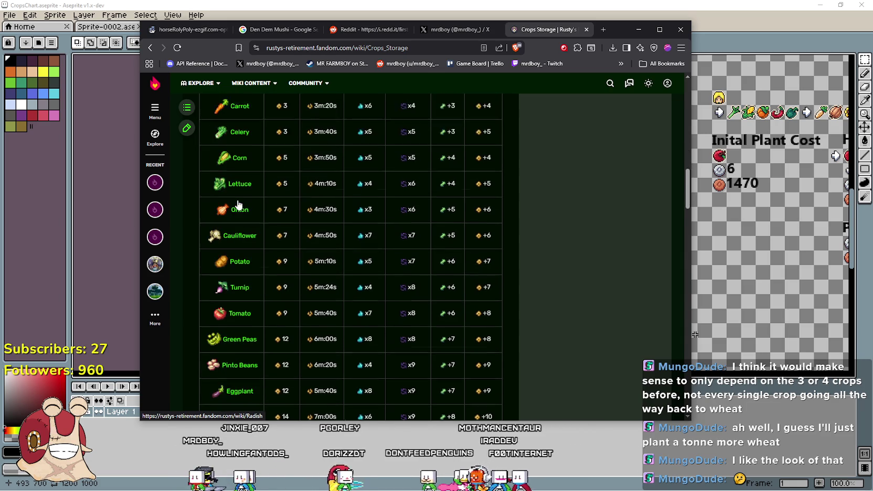
scroll(231, 198, "down", 15)
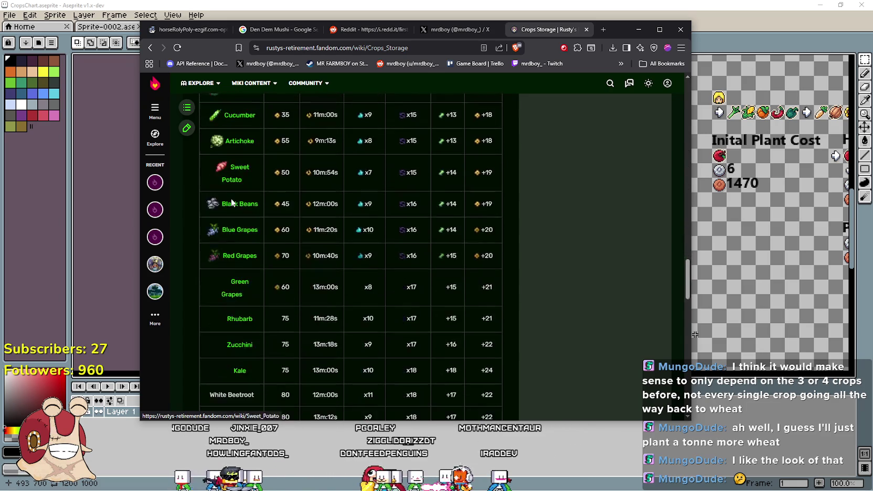
scroll(274, 244, "up", 3)
scroll(261, 317, "up", 10)
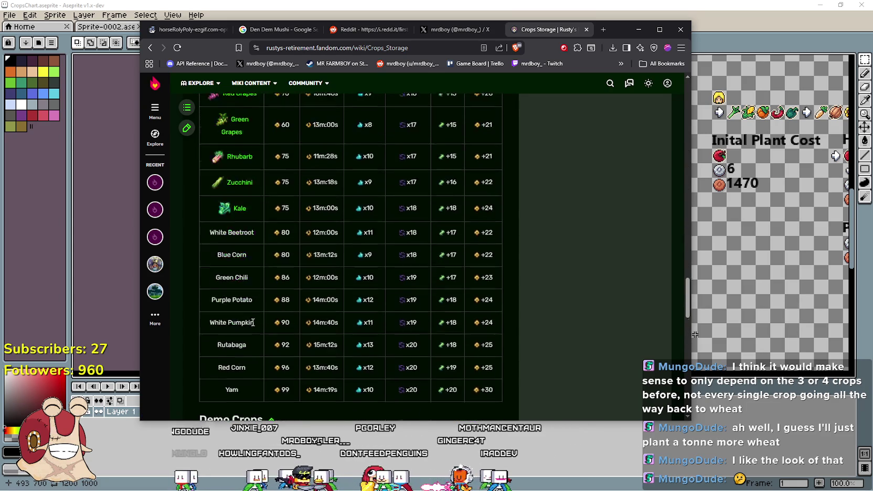
scroll(264, 300, "up", 6)
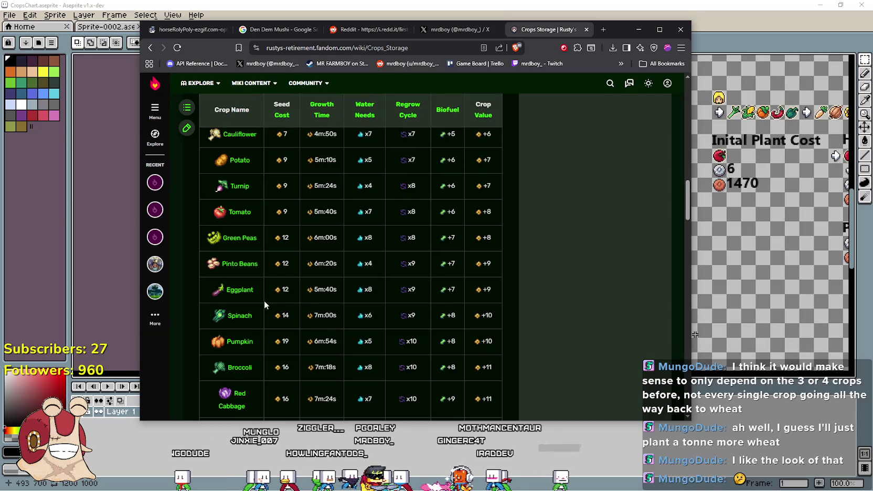
scroll(262, 299, "down", 5)
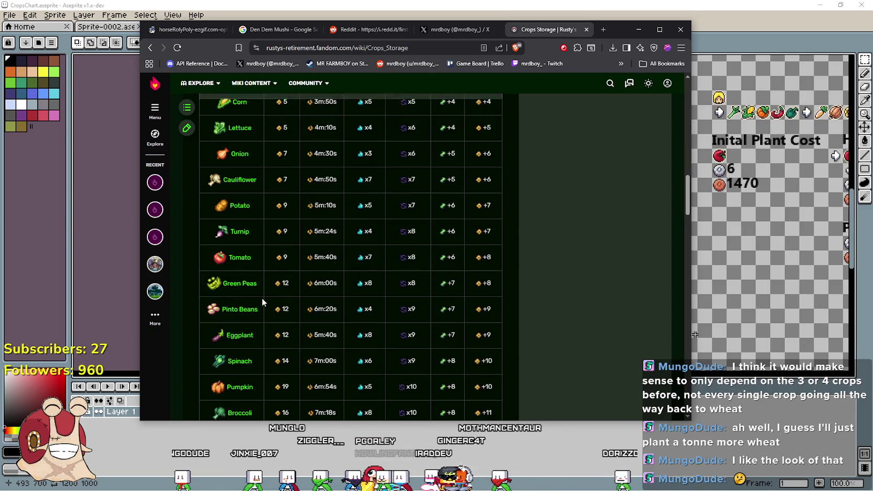
scroll(262, 284, "up", 3)
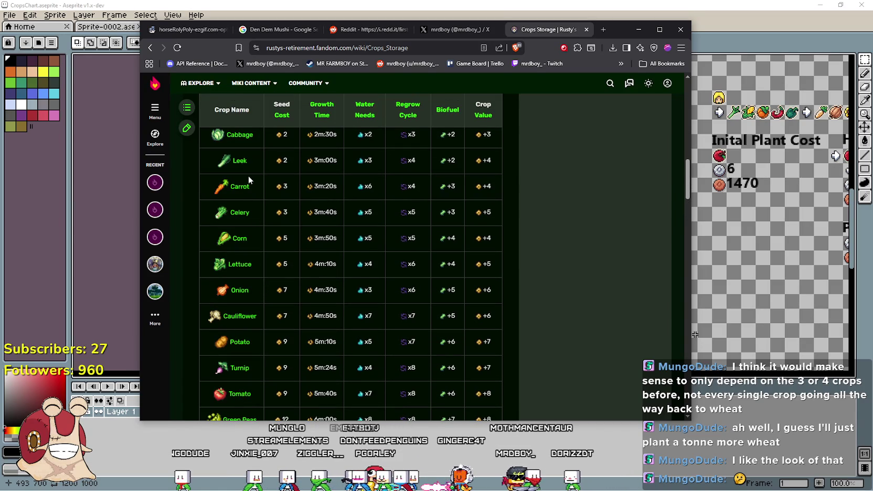
scroll(245, 165, "down", 3)
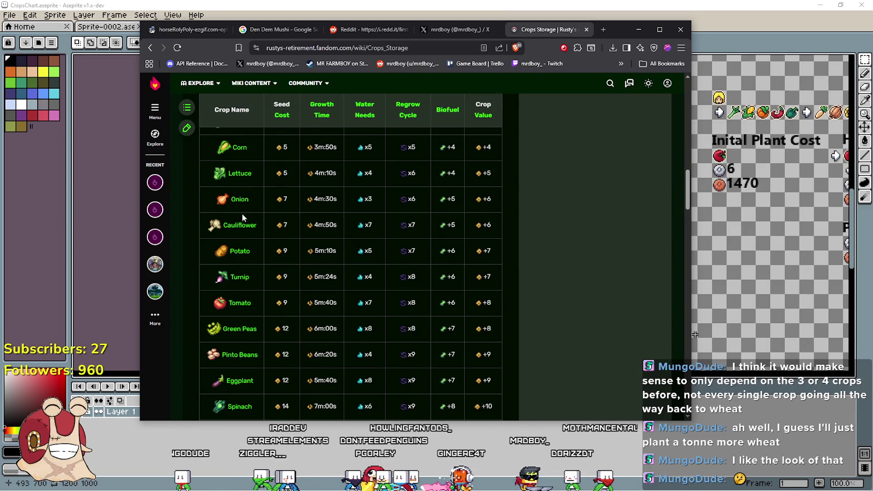
scroll(242, 215, "down", 1)
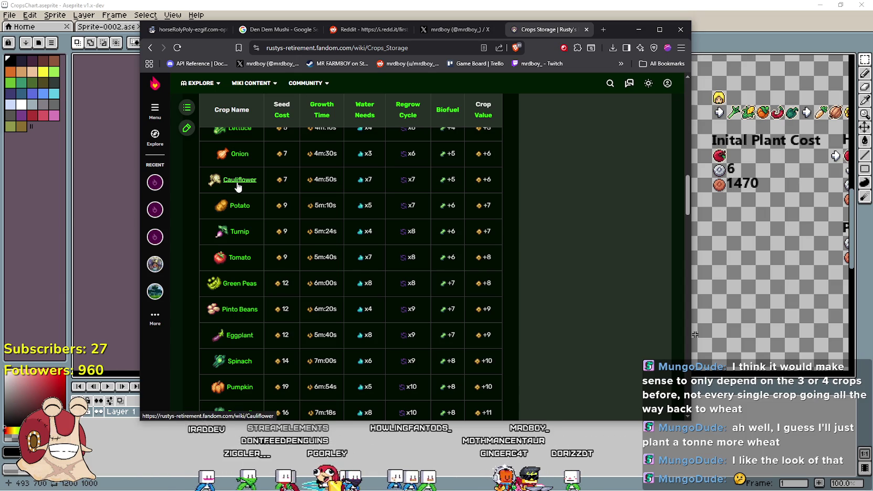
scroll(269, 252, "down", 2)
scroll(267, 245, "up", 3)
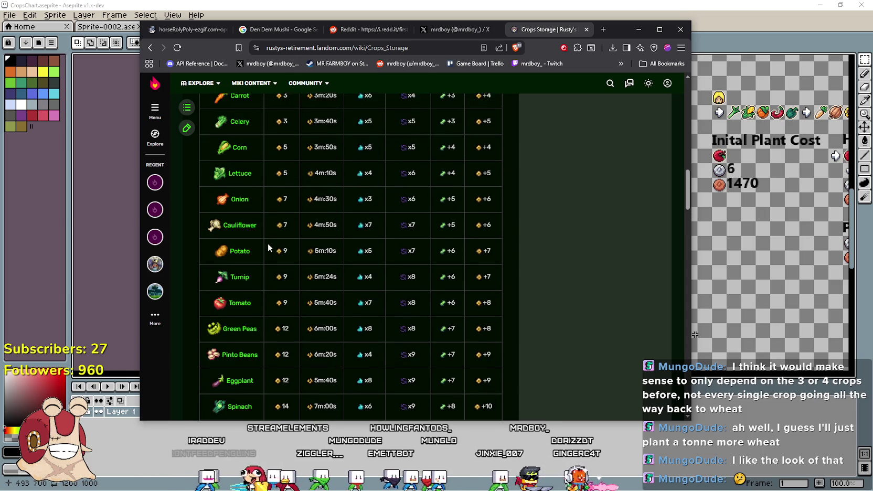
scroll(267, 246, "down", 2)
scroll(268, 245, "down", 3)
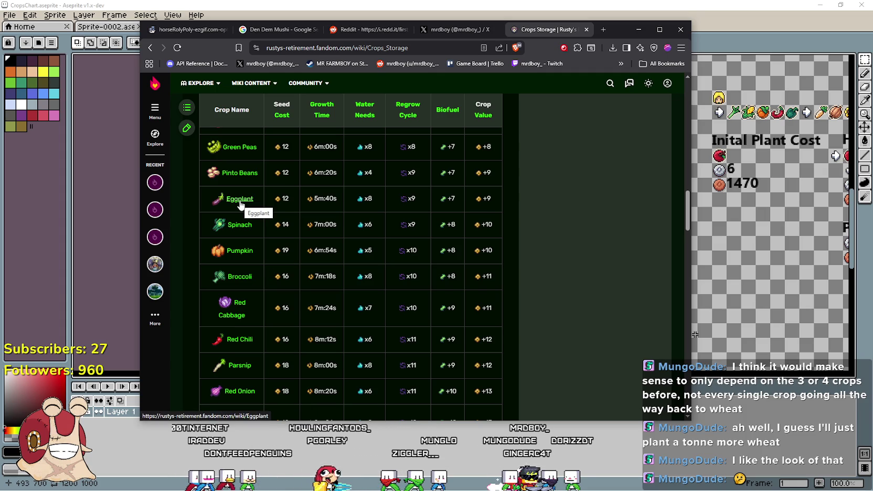
scroll(273, 276, "down", 3)
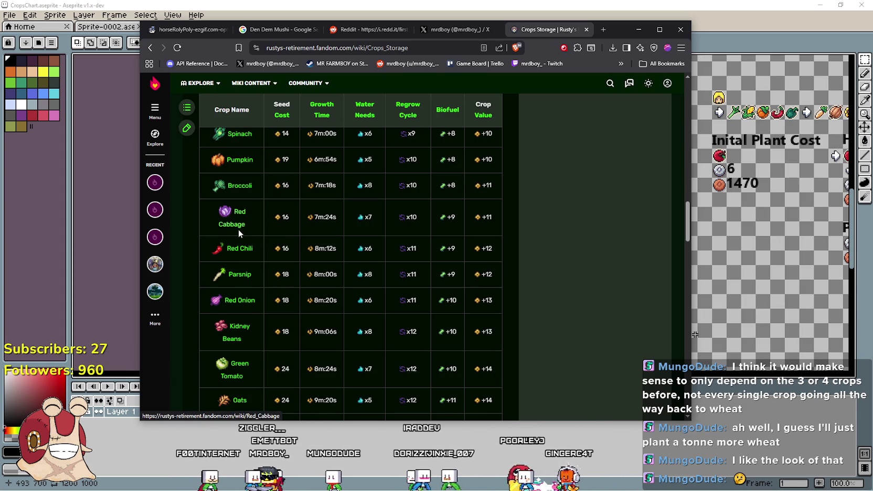
scroll(237, 239, "down", 3)
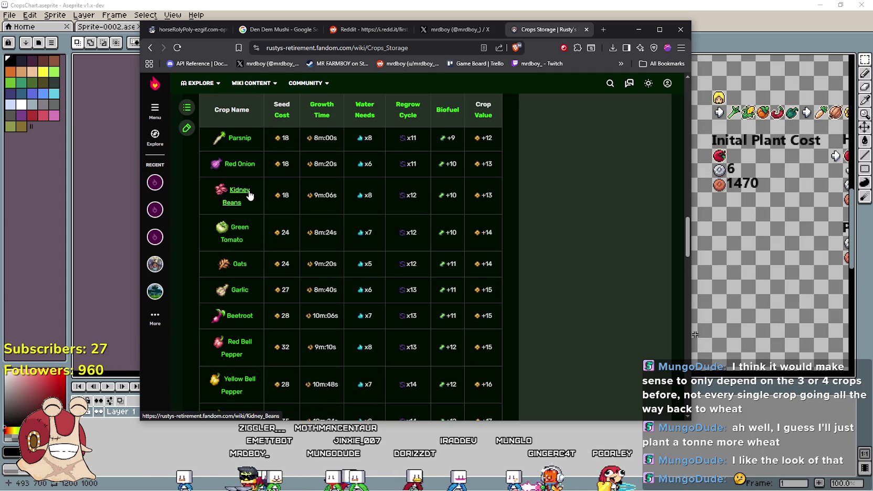
scroll(249, 195, "down", 3)
scroll(259, 265, "up", 2)
left_click(639, 30)
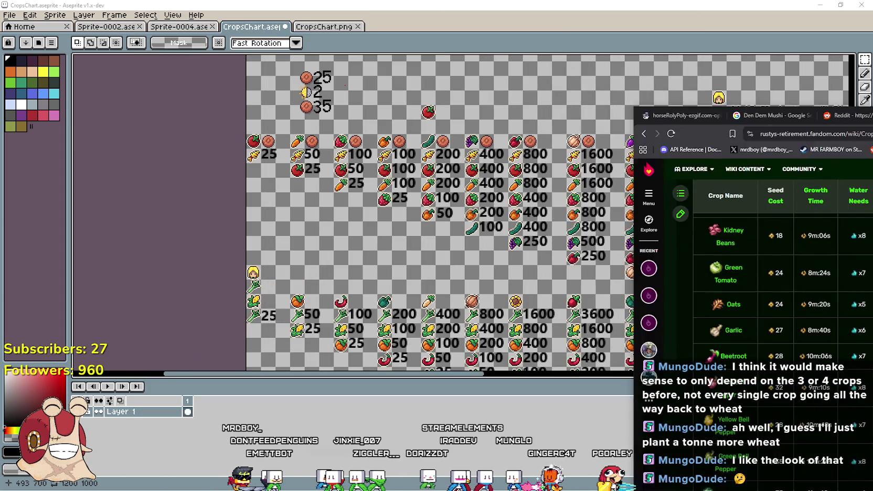
Copy the first five crops of the row into the empty area below
left_click_drag(435, 101, 368, 227)
left_click_drag(546, 193, 419, 256)
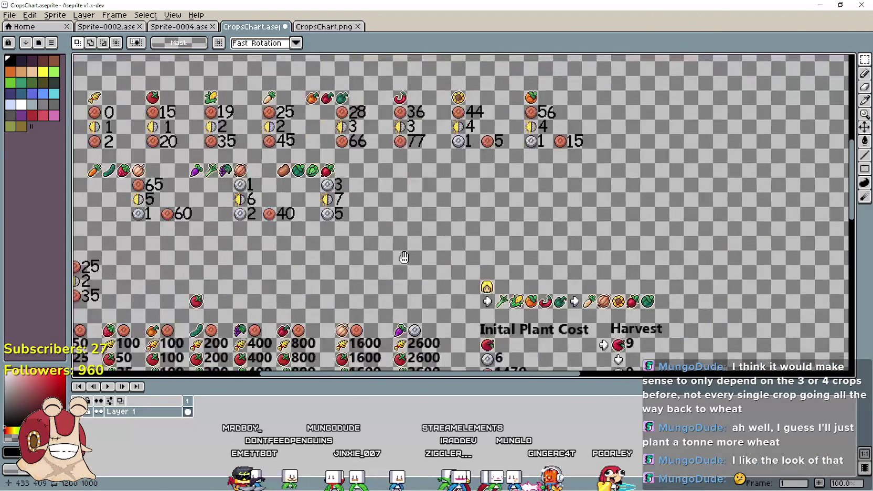
scroll(485, 257, "down", 2)
scroll(422, 127, "up", 3)
scroll(455, 212, "down", 2)
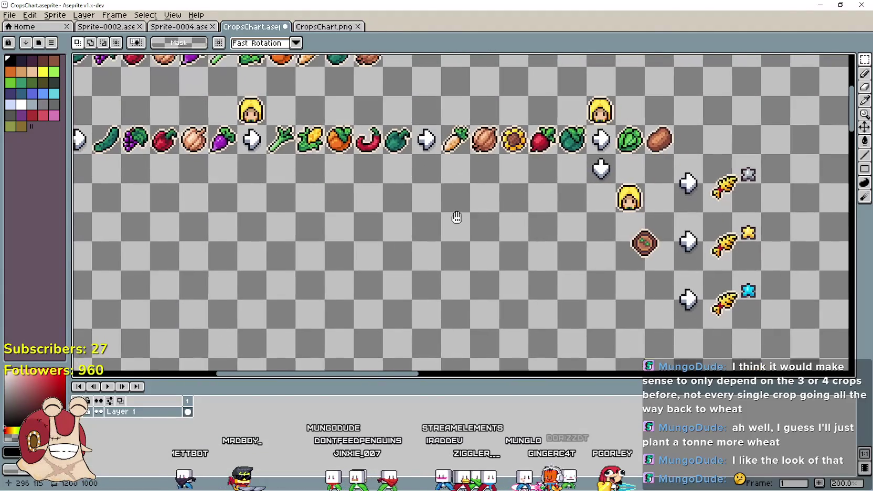
left_click_drag(633, 212, 596, 203)
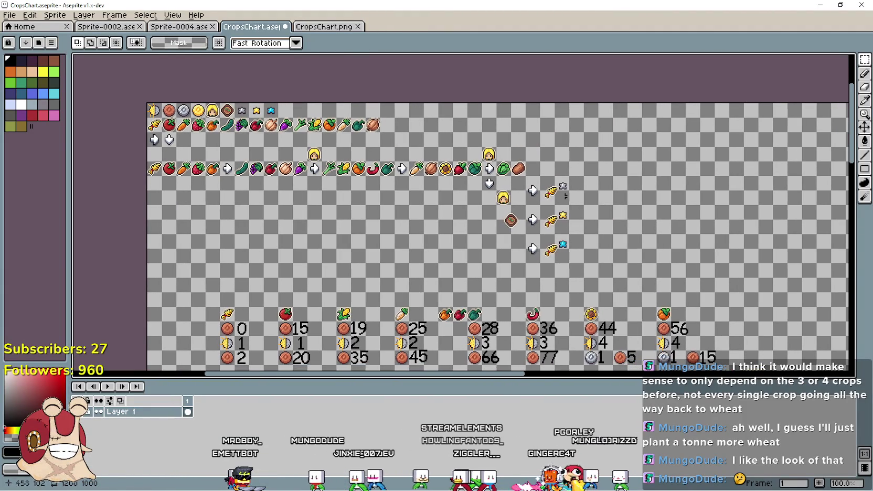
left_click_drag(358, 204, 487, 200)
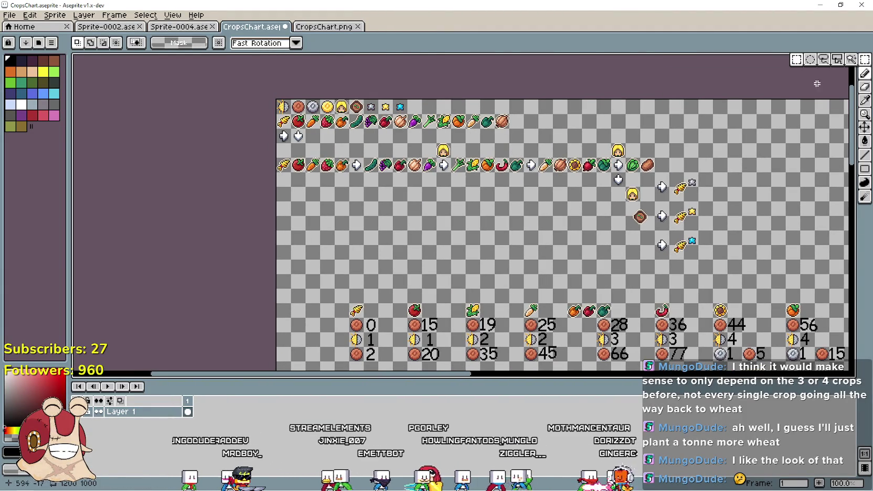
scroll(328, 190, "up", 1)
mouse_move(225, 126)
left_mouse_down()
mouse_move(270, 154)
mouse_move(372, 155)
left_mouse_up()
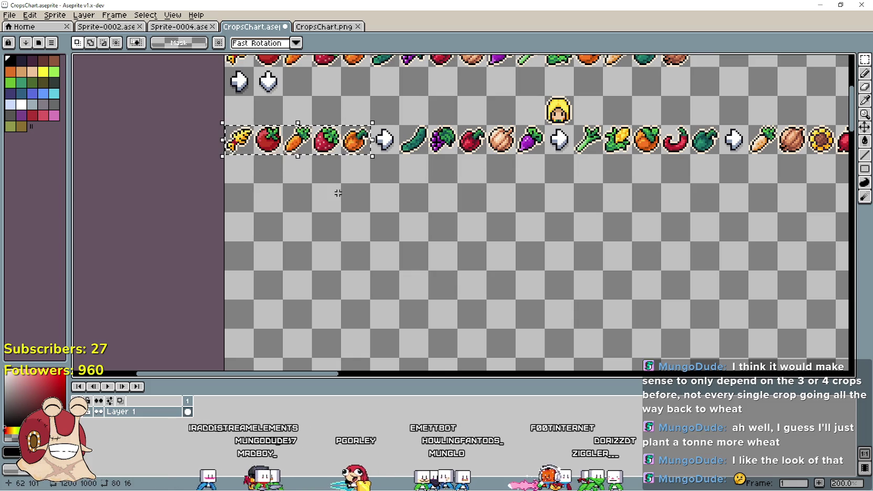
mouse_move(298, 140)
left_mouse_down()
mouse_move(336, 194)
mouse_move(385, 198)
left_mouse_up()
left_click_drag(557, 231, 485, 227)
Paste a blonde character icon beside the new grid
mouse_move(325, 119)
left_mouse_down()
mouse_move(474, 153)
mouse_move(370, 228)
left_mouse_up()
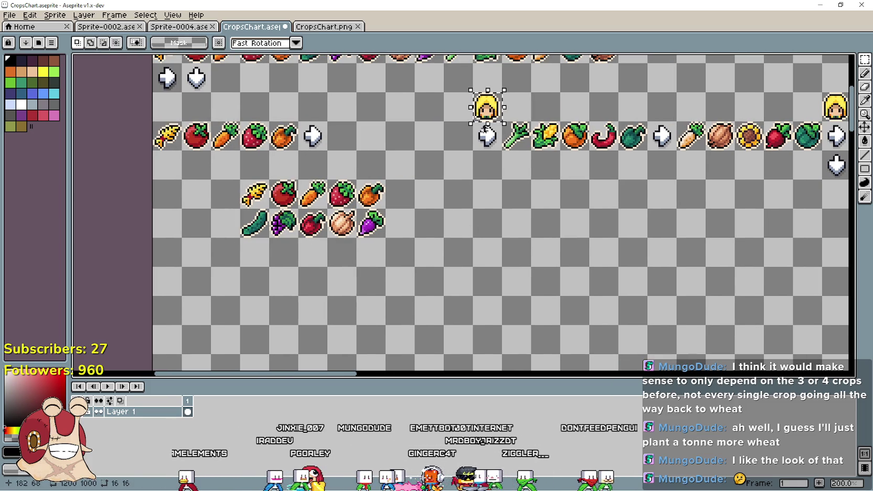
left_click_drag(213, 268, 283, 259)
key("ctrl+v")
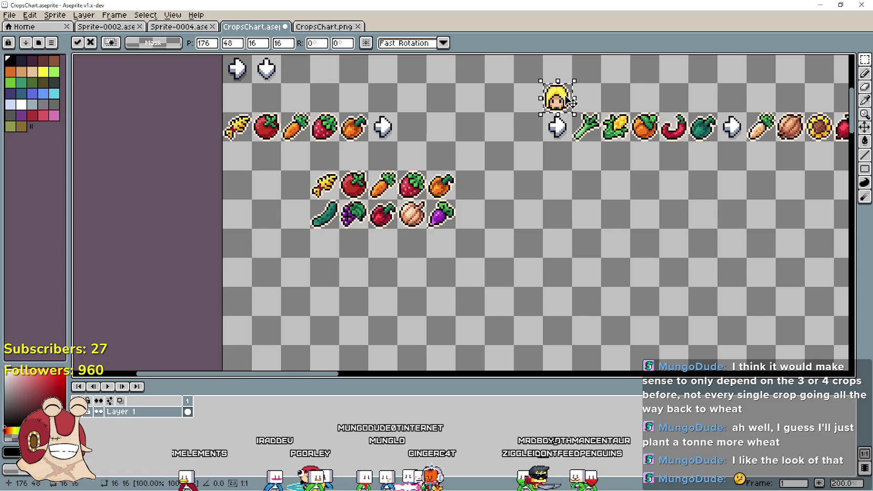
mouse_move(335, 250)
left_mouse_down()
mouse_move(293, 220)
mouse_move(295, 250)
left_mouse_up()
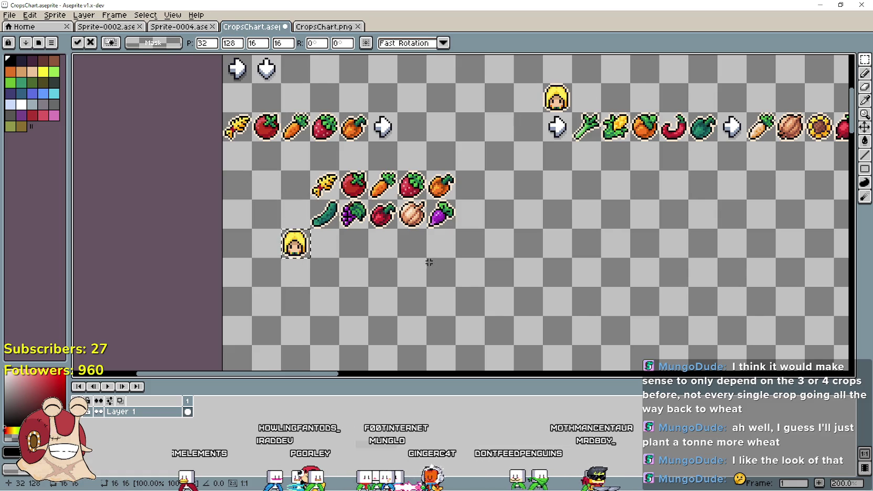
left_click(459, 242)
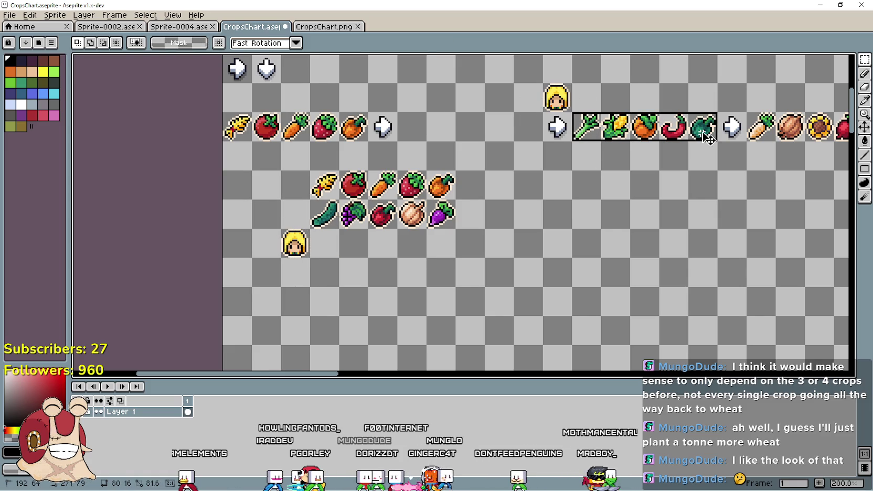
Paste the cucumber-through-turnip crops beside the blonde icon
key("ctrl+c")
key("ctrl+v")
mouse_move(702, 132)
left_mouse_down()
mouse_move(469, 249)
mouse_move(438, 249)
left_mouse_up()
left_click(347, 212)
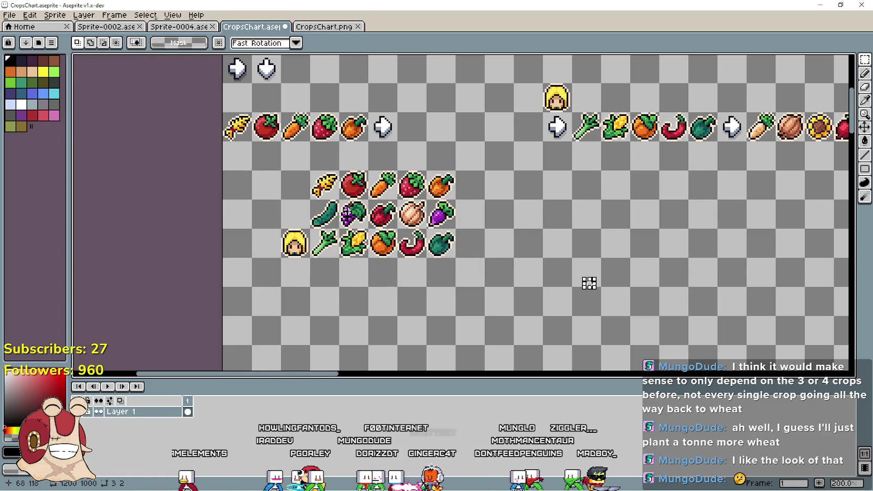
left_click_drag(310, 199, 222, 255)
left_click(530, 253)
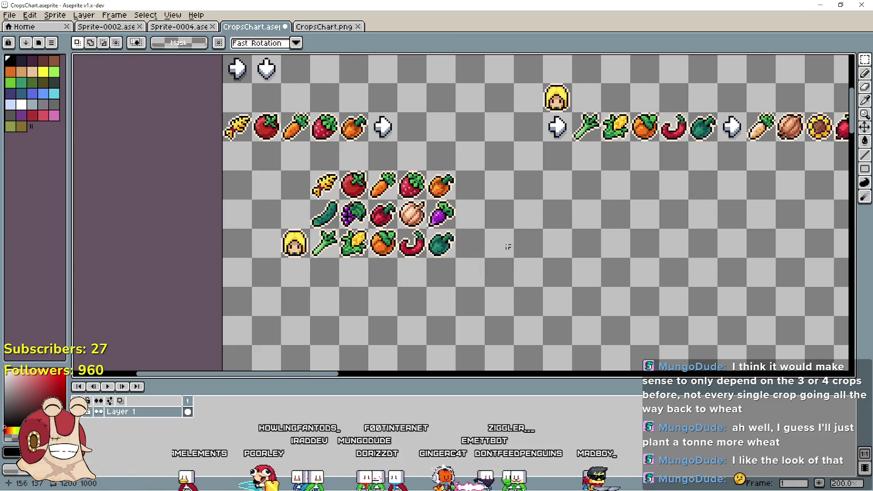
Copy the carrot-through-cabbage crops into the grid
mouse_move(310, 200)
left_mouse_down()
mouse_move(454, 229)
mouse_move(525, 184)
mouse_move(540, 156)
left_mouse_up()
key("ctrl+c")
key("ctrl+v")
key("Return")
scroll(596, 197, "right", 5)
mouse_move(625, 117)
left_mouse_down()
mouse_move(771, 140)
mouse_move(390, 333)
mouse_move(341, 276)
left_mouse_up()
scroll(324, 260, "left", 3)
Paste another row of crops below the crop grid
key("ctrl+c")
key("ctrl+v")
key("Return")
scroll(526, 283, "right", 8)
Paste a second blonde icon below the first one
left_click_drag(651, 81, 684, 115)
key("ctrl+c")
scroll(619, 136, "left", 10)
scroll(619, 136, "down", 2)
key("ctrl+v")
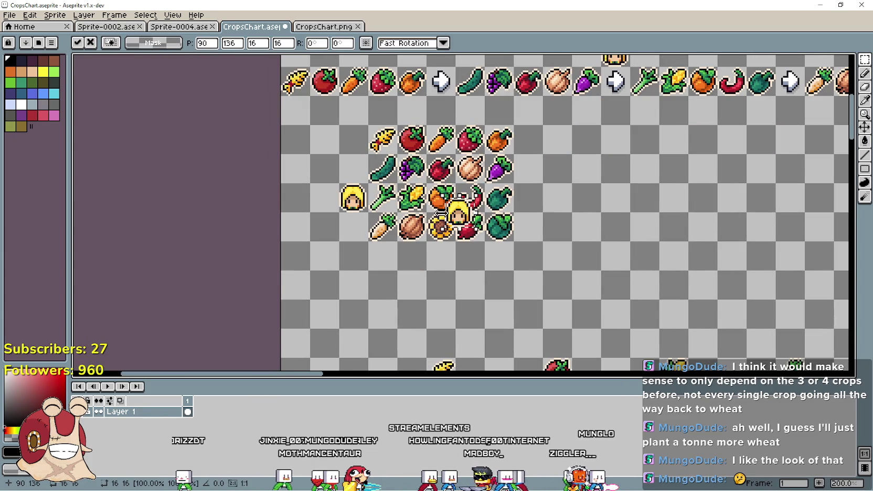
mouse_move(460, 220)
left_mouse_down()
mouse_move(356, 242)
mouse_move(362, 238)
left_mouse_up()
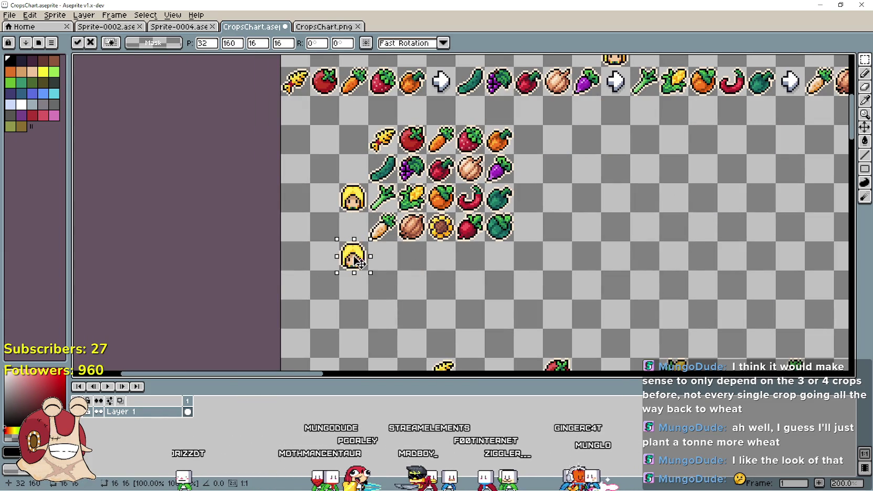
key("Return")
Place cabbage and potato beside the lower blonde icon, and copy the tomato elsewhere
scroll(554, 253, "right", 9)
scroll(554, 253, "up", 1)
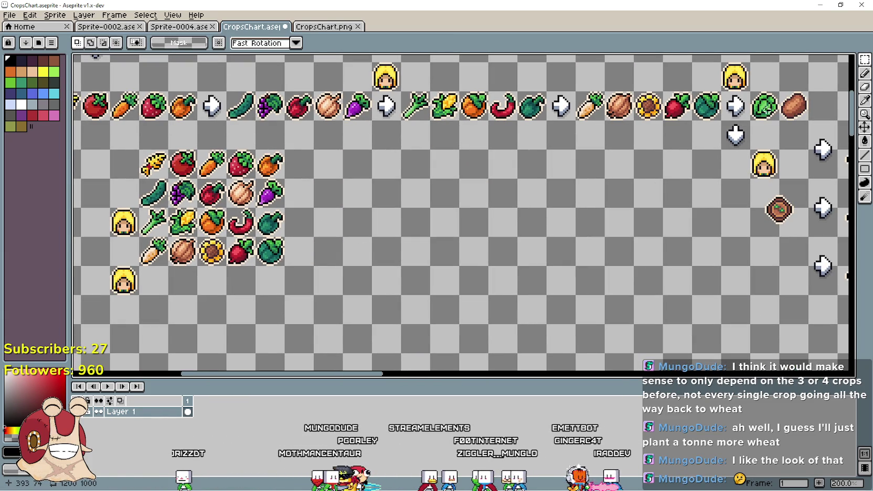
scroll(423, 224, "left", 7)
scroll(423, 225, "down", 1)
key("ctrl+v")
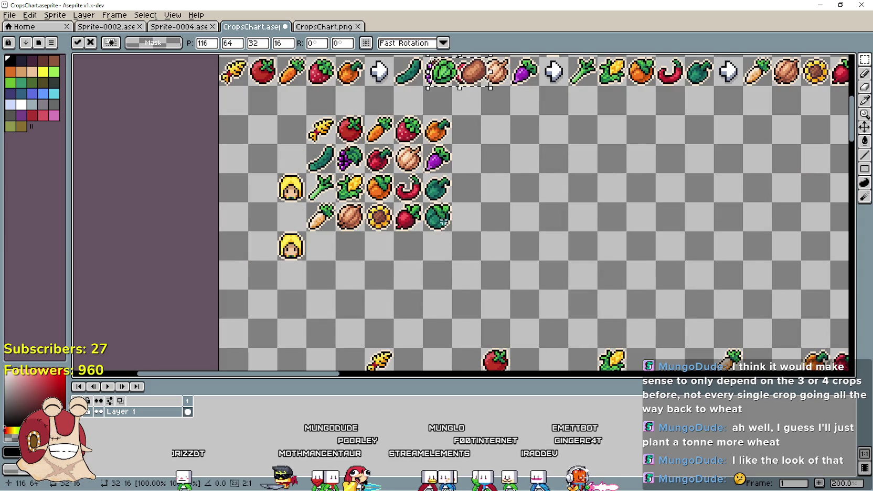
mouse_move(490, 81)
left_mouse_down()
mouse_move(424, 258)
mouse_move(366, 256)
left_mouse_up()
key("Return")
scroll(451, 270, "up", 1)
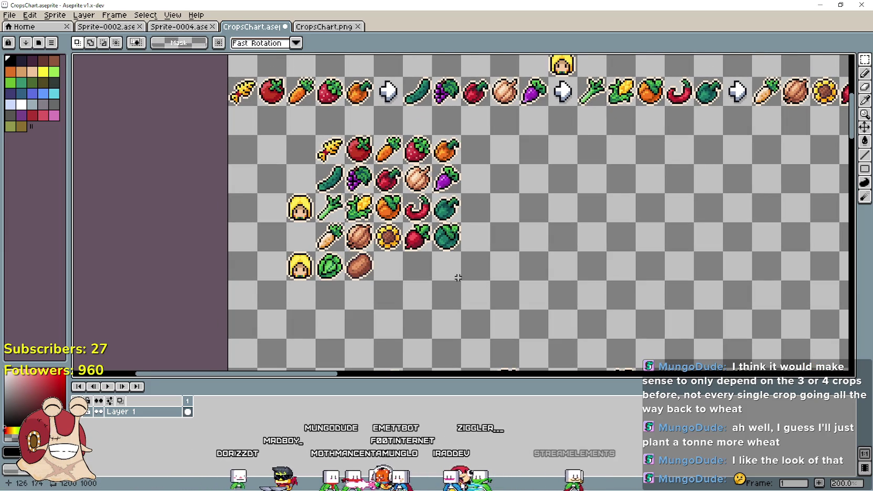
key("r")
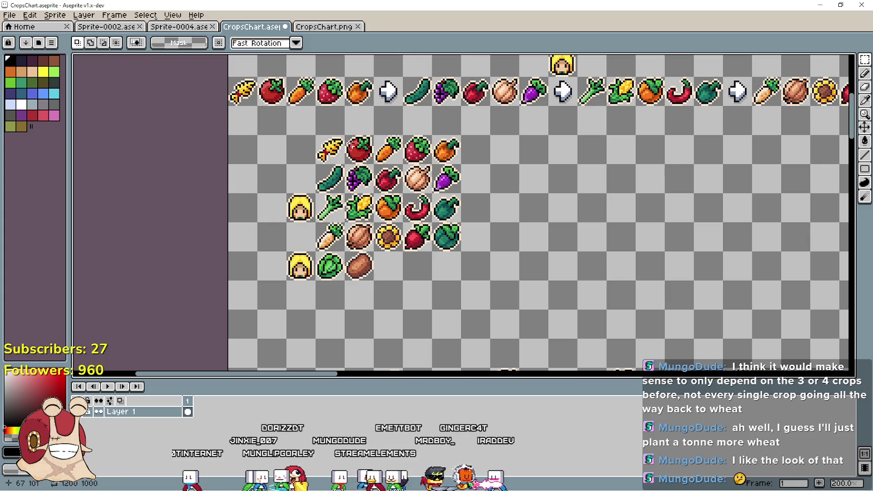
mouse_move(345, 135)
left_mouse_down()
mouse_move(373, 164)
mouse_move(372, 151)
mouse_move(603, 207)
mouse_move(548, 179)
left_mouse_up()
Select the lone tomato copy and pick a crop's green from the canvas
key("Return")
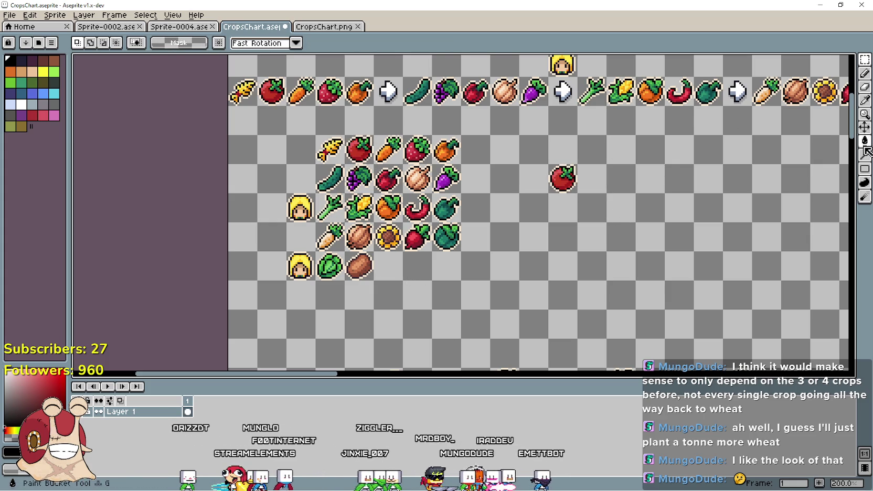
key("w")
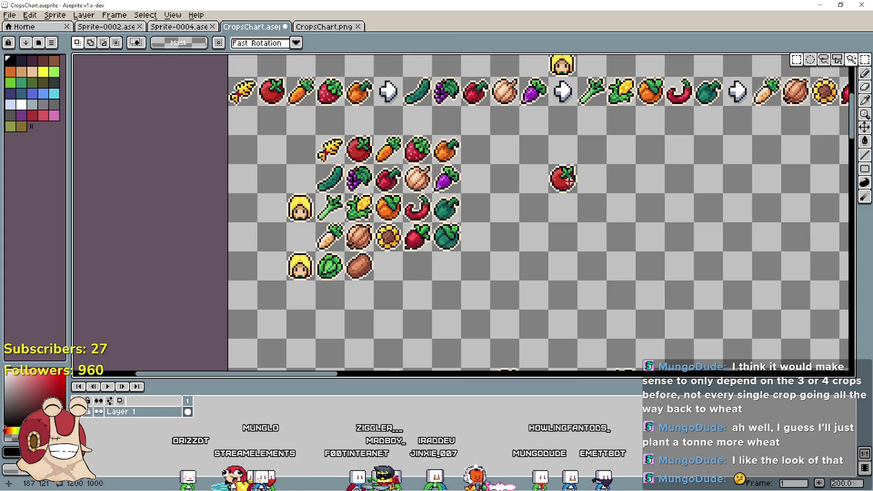
left_click(563, 177)
scroll(602, 149, "up", 2)
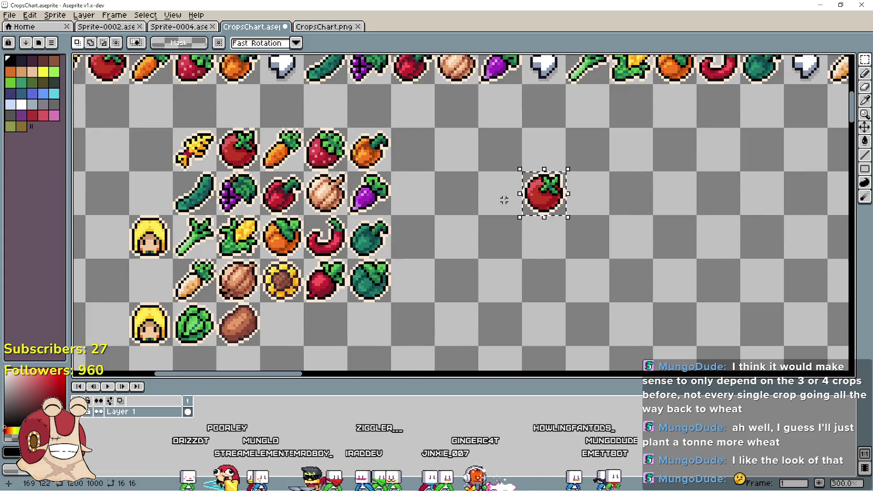
left_click(863, 104)
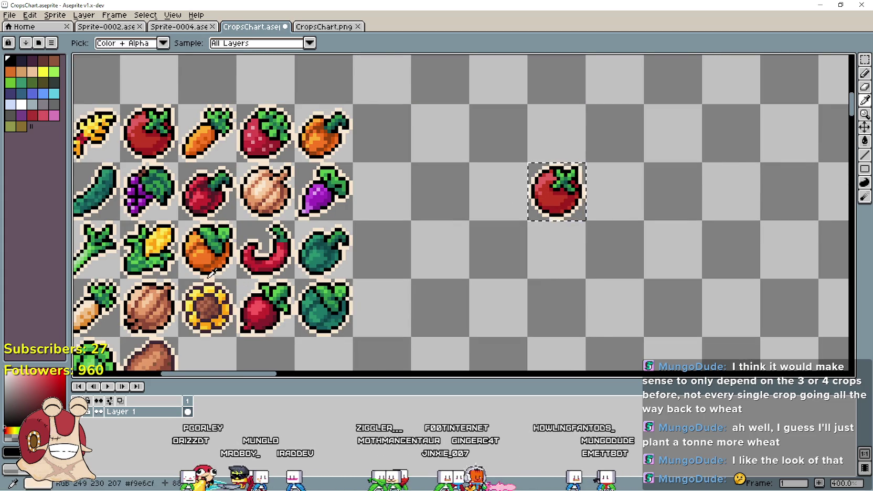
scroll(236, 278, "up", 2)
scroll(304, 265, "down", 1)
left_click_drag(266, 220, 463, 212)
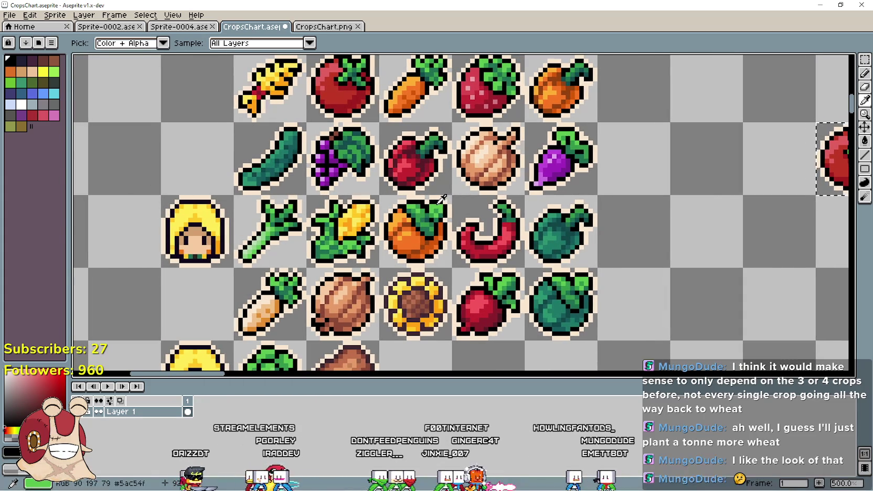
left_click(442, 200)
scroll(529, 227, "down", 2)
scroll(682, 184, "up", 1)
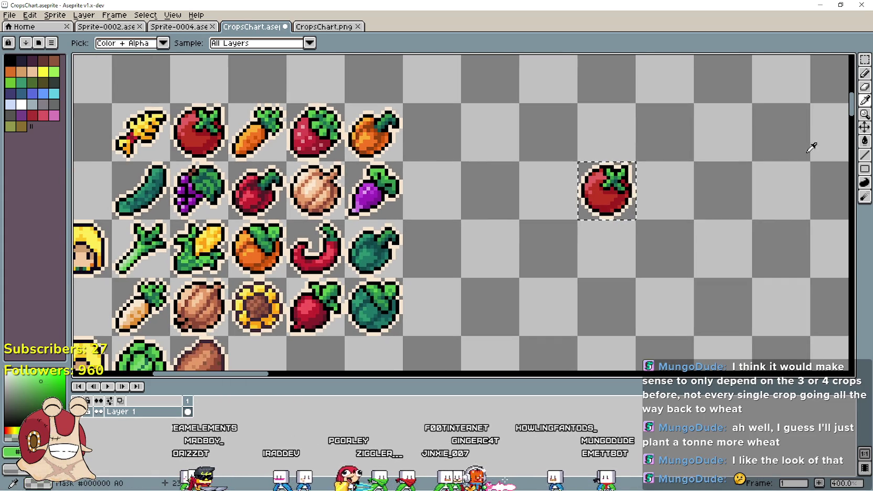
Flood-fill the tomato's red body with green, undoing and redoing one fill
key("g")
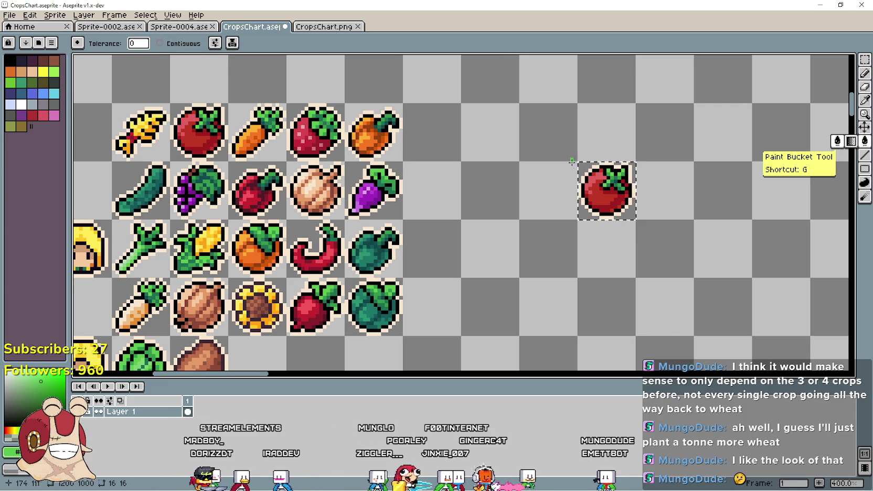
scroll(601, 186, "up", 1)
left_click(597, 206)
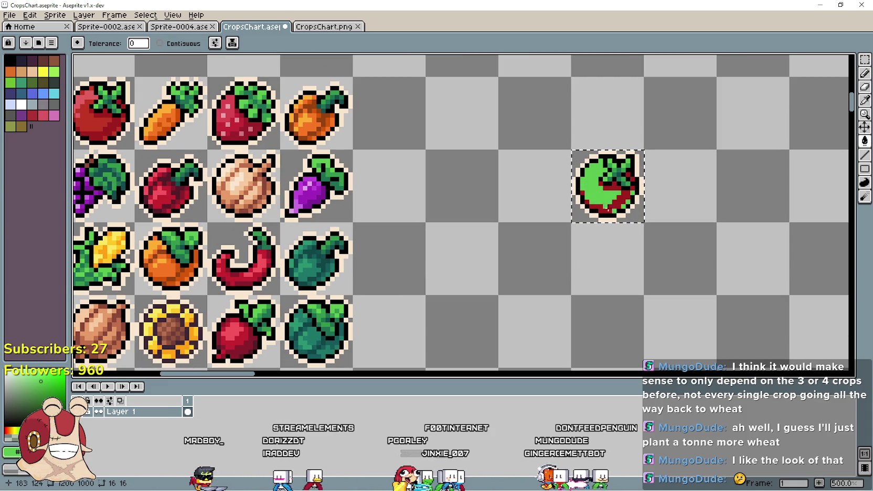
left_click(598, 208)
scroll(600, 210, "down", 2)
scroll(603, 210, "up", 1)
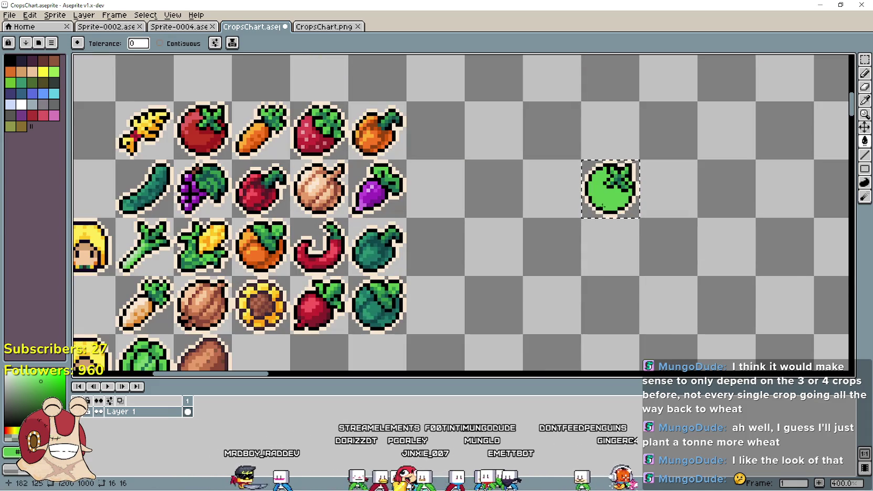
key("ctrl+z")
key("ctrl+z")
scroll(600, 205, "up", 2)
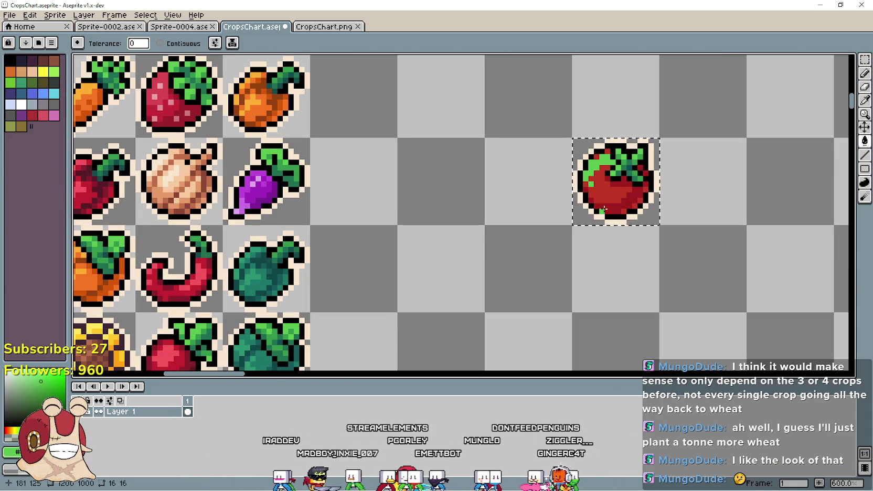
left_click(618, 196)
scroll(605, 212, "down", 2)
scroll(561, 229, "down", 1)
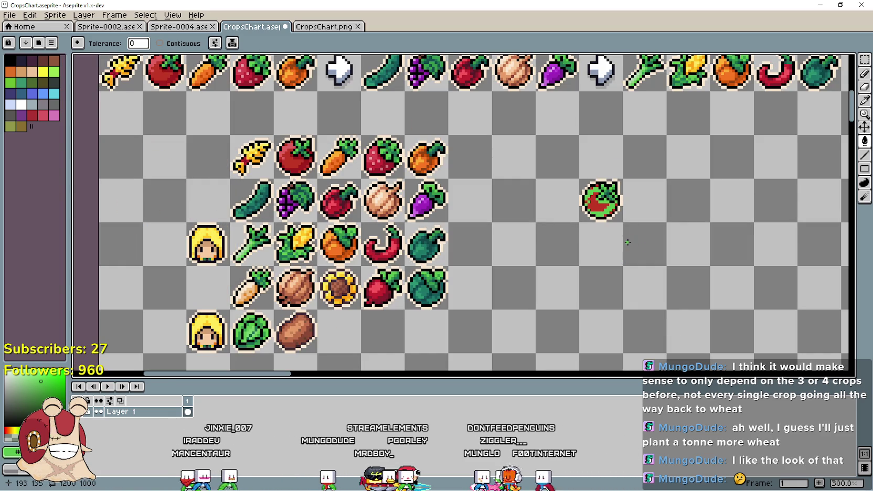
scroll(633, 283, "right", 3)
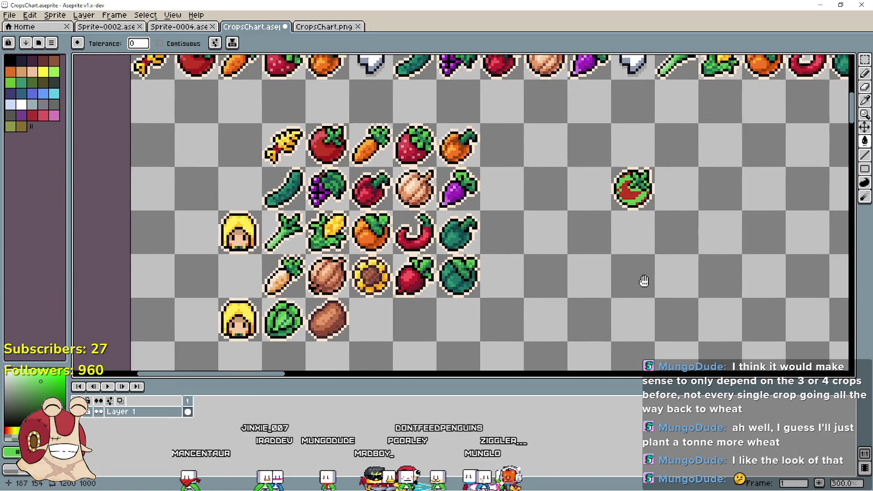
Set the drawing colour to black, picking it from the canvas
key("t")
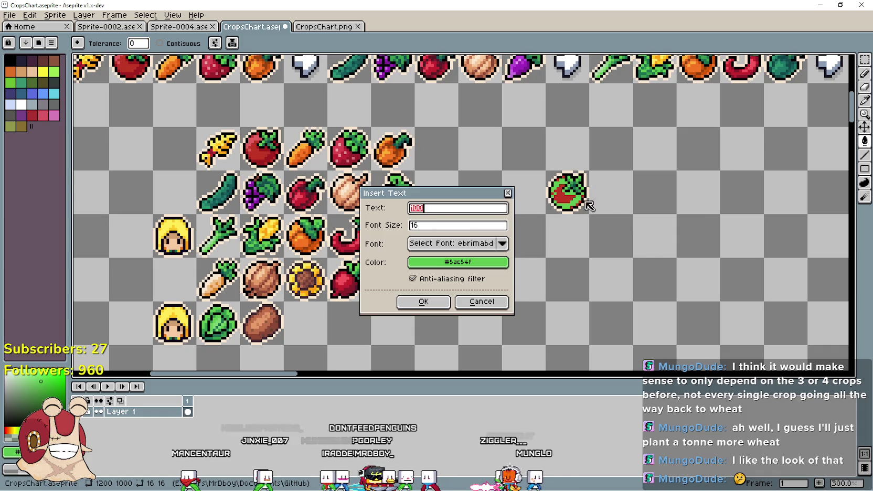
left_click(471, 302)
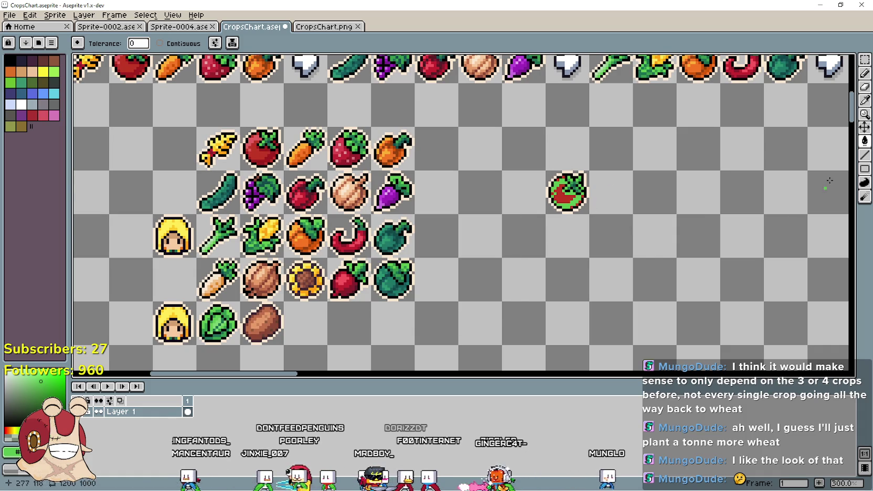
left_click(863, 106)
left_click(9, 451)
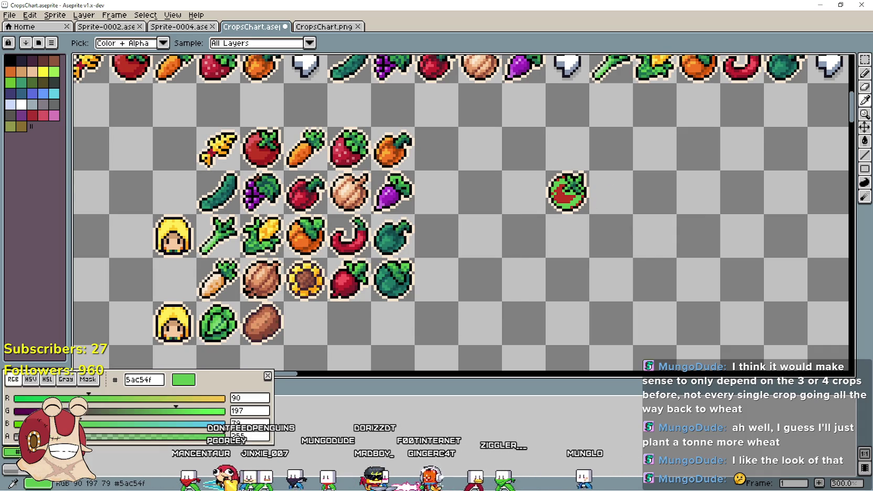
left_click(15, 410)
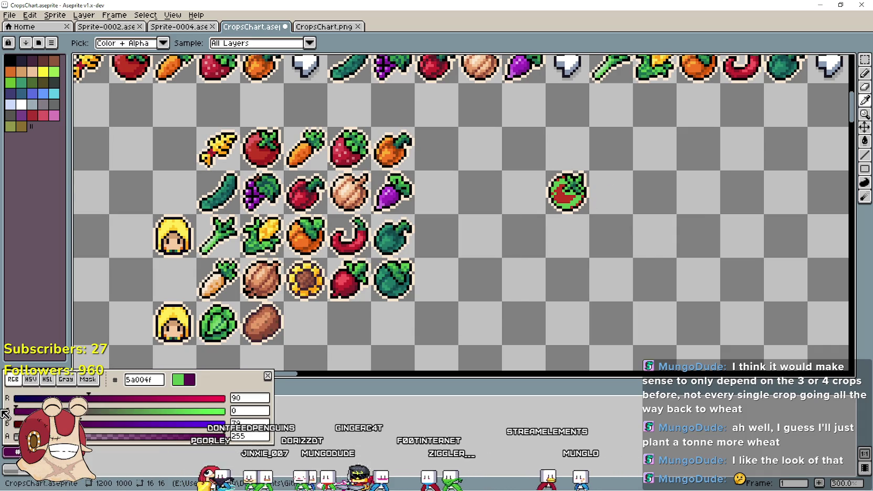
left_click(66, 379)
left_click(87, 380)
key("Escape")
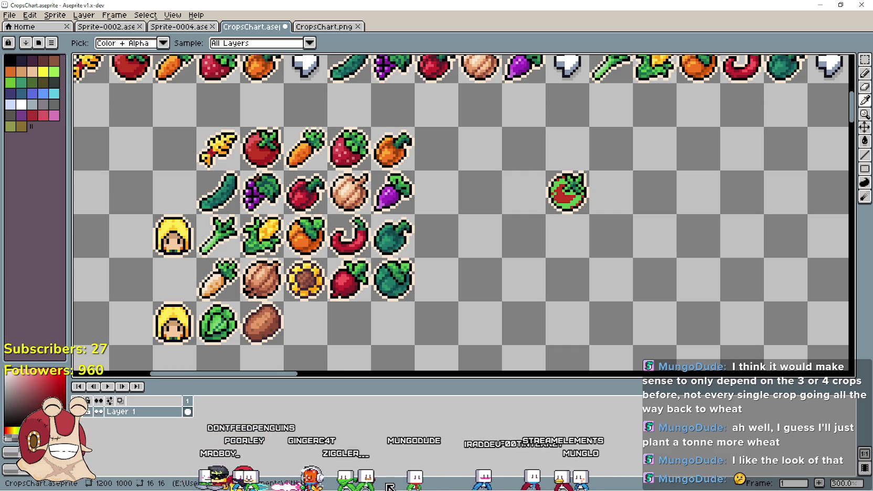
left_click(573, 262)
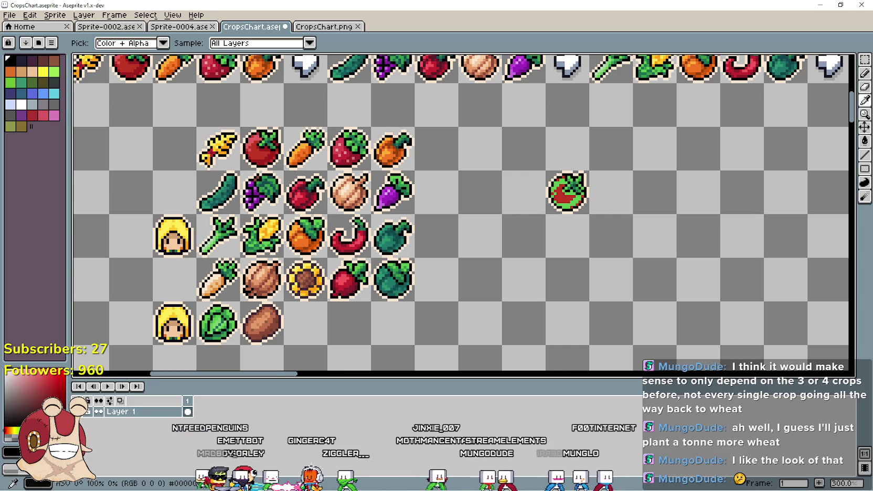
Insert the text 'Green Tomato' and place it beside the green tomato icon
key("ctrl+t")
type("Green Tomato")
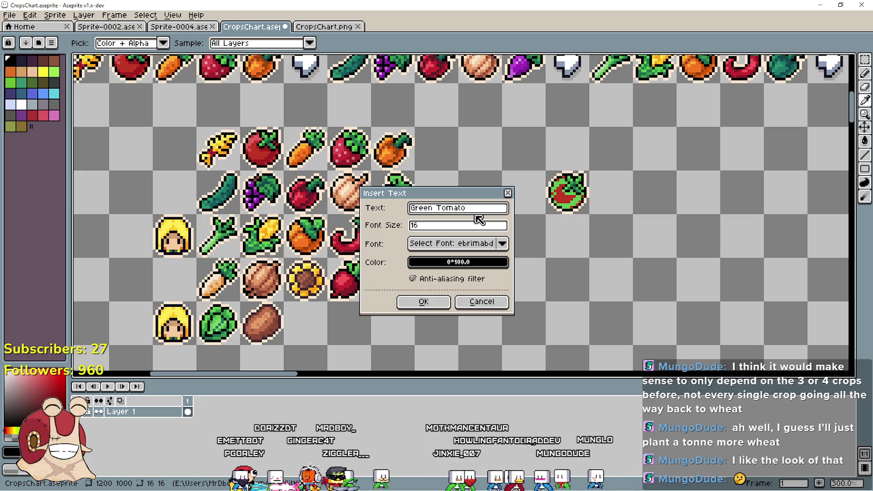
left_click(426, 302)
mouse_move(484, 212)
left_mouse_down()
mouse_move(692, 217)
mouse_move(727, 181)
left_mouse_up()
scroll(493, 238, "down", 2)
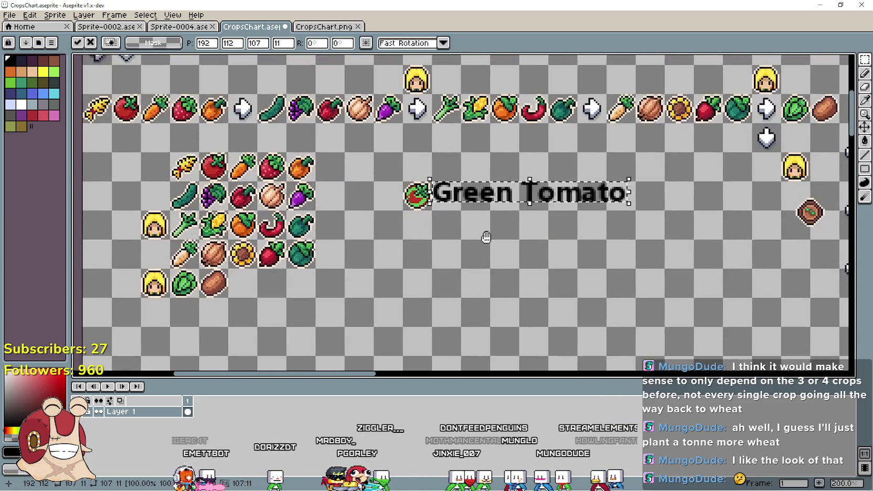
left_click(554, 242)
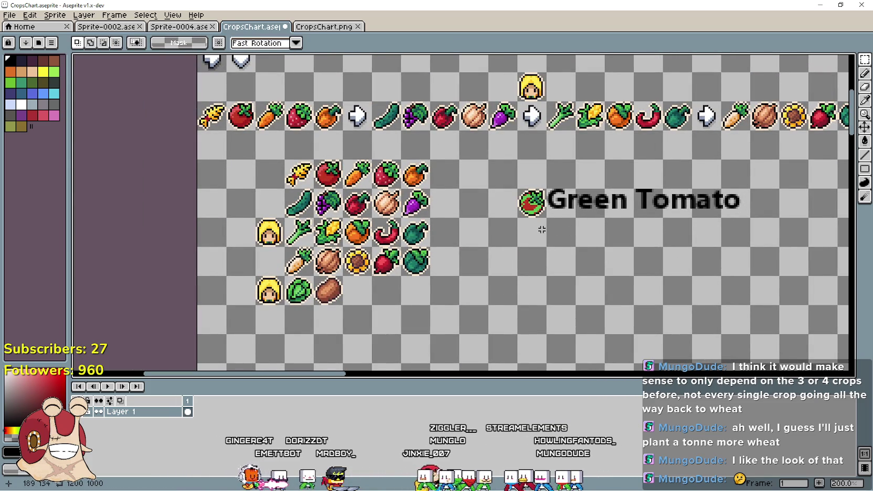
Insert the label 'red Cabbage' below Green Tomato
key("ctrl+t")
type("red Cabbage")
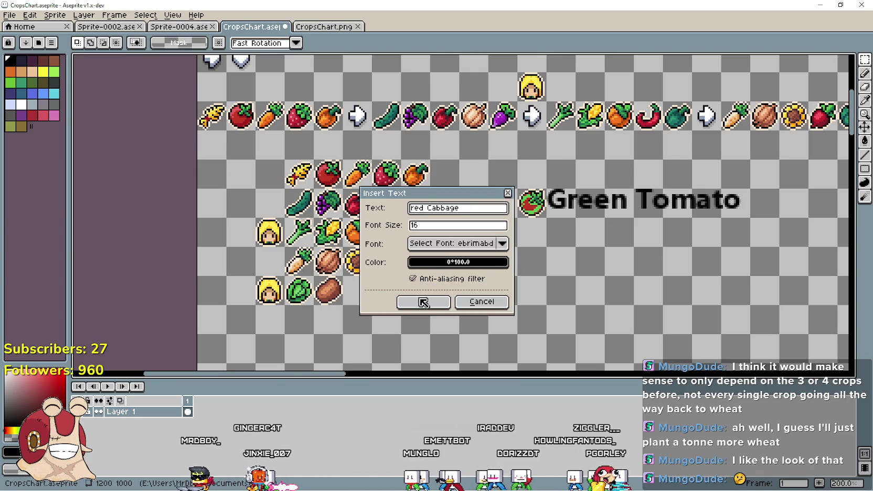
left_click(423, 301)
left_click_drag(482, 220, 589, 241)
left_click(508, 237)
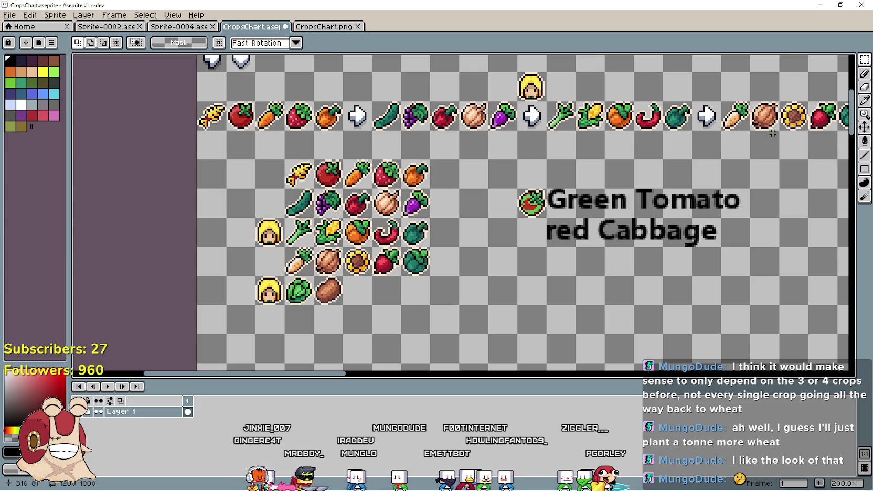
Copy the cabbage sprite from the grid beside the red Cabbage label
left_click(297, 301)
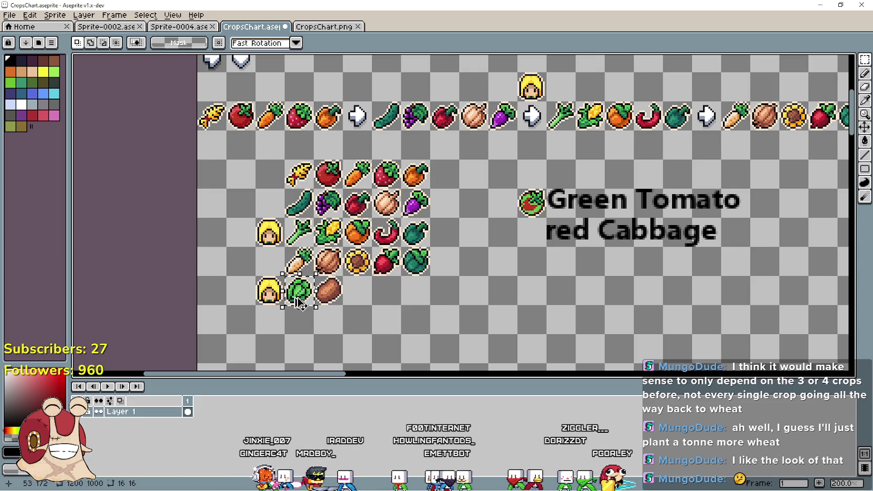
mouse_move(300, 303)
left_mouse_down()
mouse_move(503, 242)
mouse_move(532, 243)
left_mouse_up()
left_click(540, 282)
left_click_drag(541, 282, 443, 242)
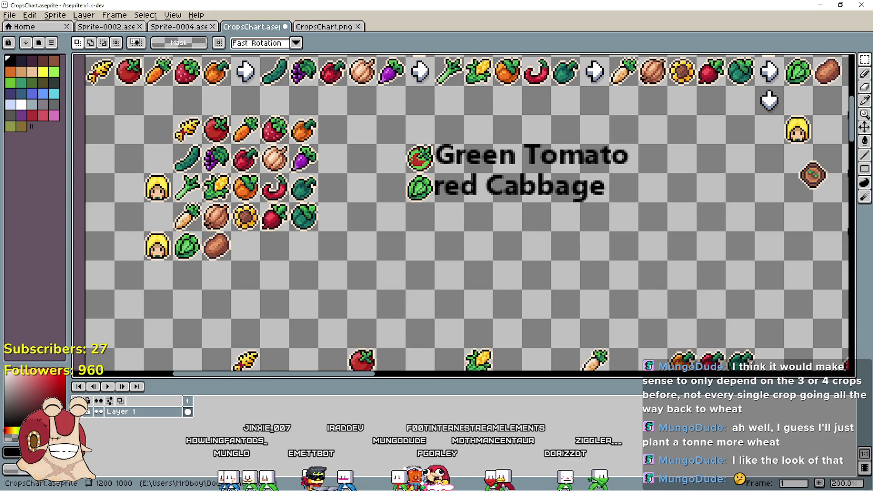
Copy the onion sprite from the grid below the cabbage icon
mouse_move(184, 303)
left_mouse_down()
mouse_move(230, 318)
mouse_move(246, 336)
left_mouse_up()
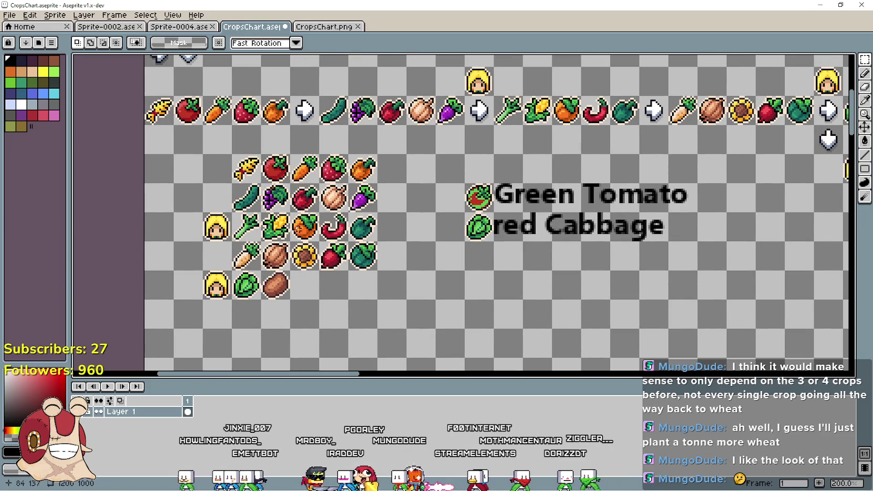
left_click_drag(260, 239, 291, 271)
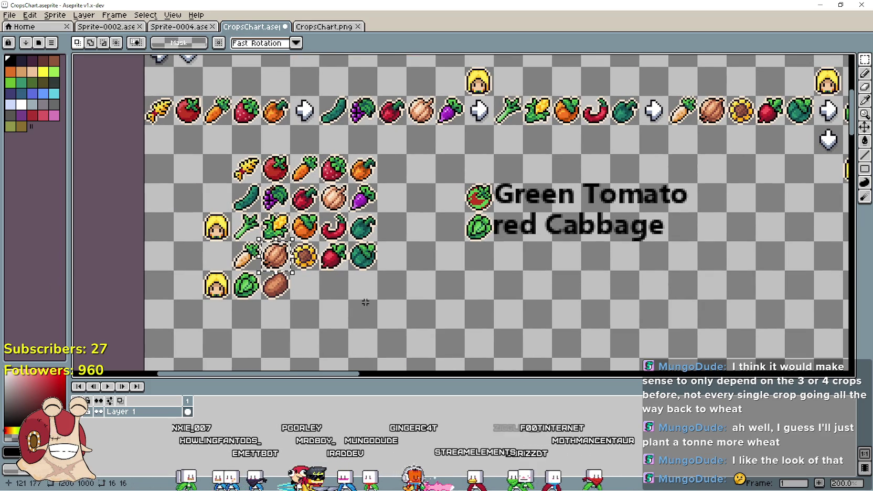
key("ctrl+t")
left_click_drag(282, 258, 476, 256)
key("Return")
Insert the label 'Red Onion' below red Cabbage
key("ctrl+shift+t")
type("R")
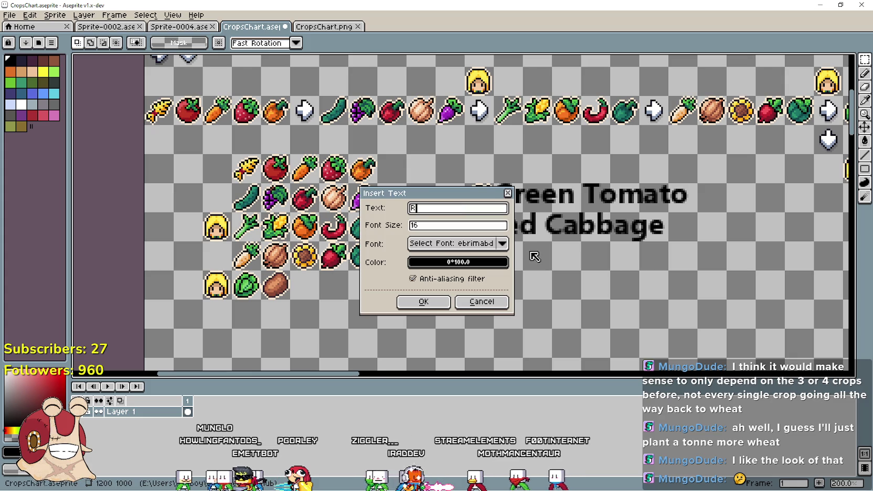
type("ed Onio")
key("Return")
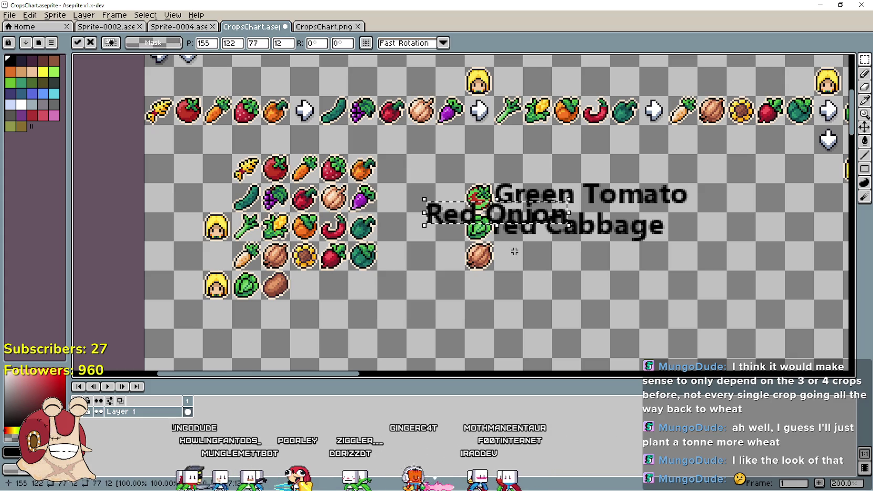
mouse_move(485, 216)
left_mouse_down()
mouse_move(555, 267)
mouse_move(453, 241)
left_mouse_up()
key("Return")
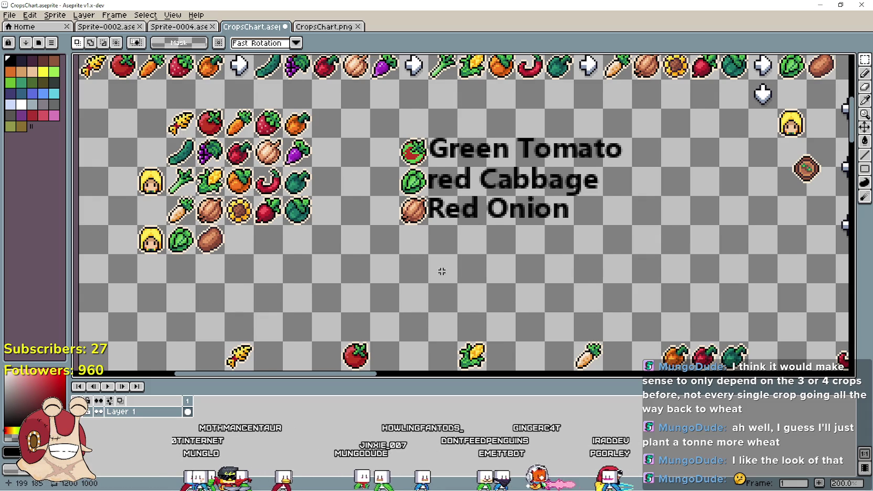
Move the potato icon beside the Red Onion label
scroll(442, 253, "right", 1)
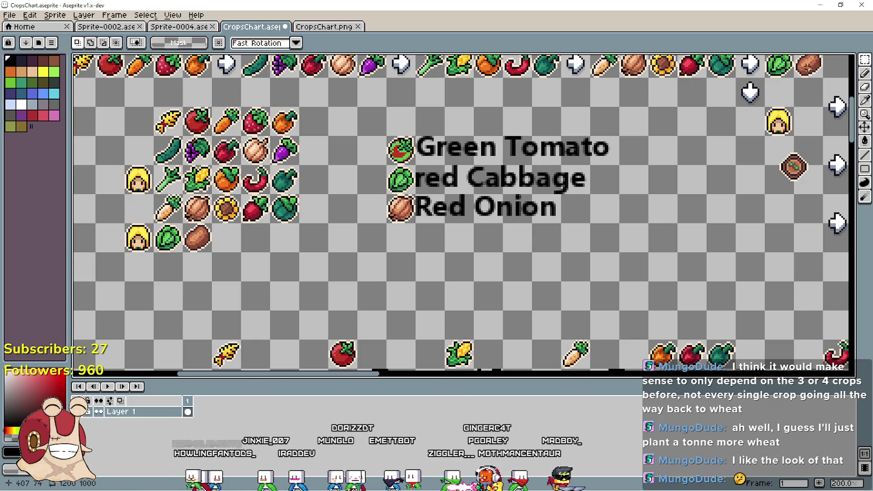
mouse_move(864, 59)
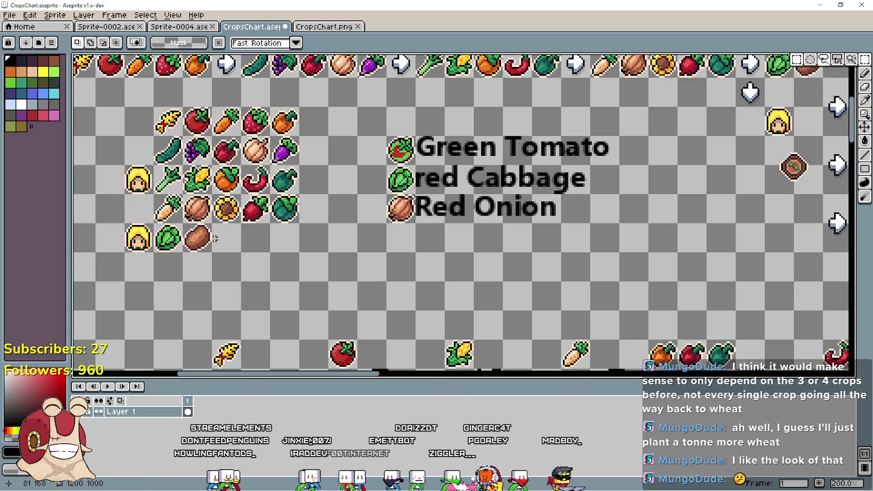
mouse_move(182, 223)
left_mouse_down()
mouse_move(212, 253)
mouse_move(414, 250)
left_mouse_up()
key("Return")
Insert the label 'Sweet Potato' beside the potato below Red Onion
key("ctrl+t")
type("W")
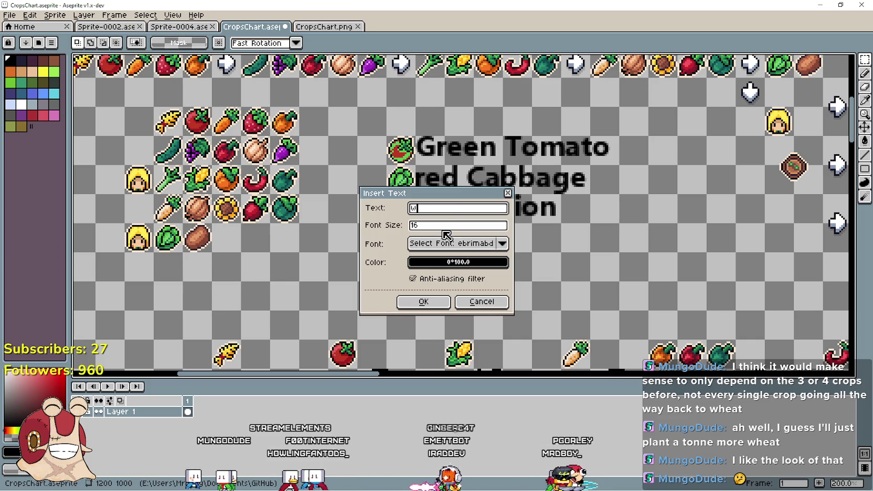
type("Sweet Potato")
left_click(423, 301)
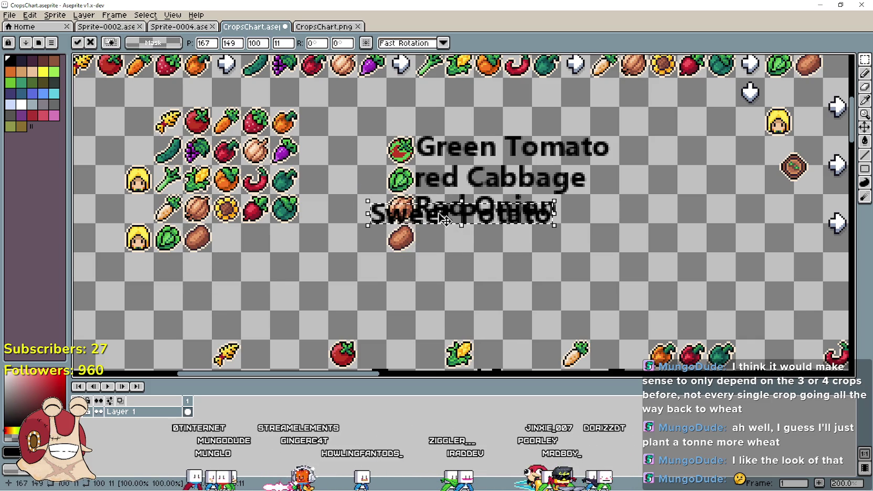
left_click_drag(444, 221, 490, 241)
key("Return")
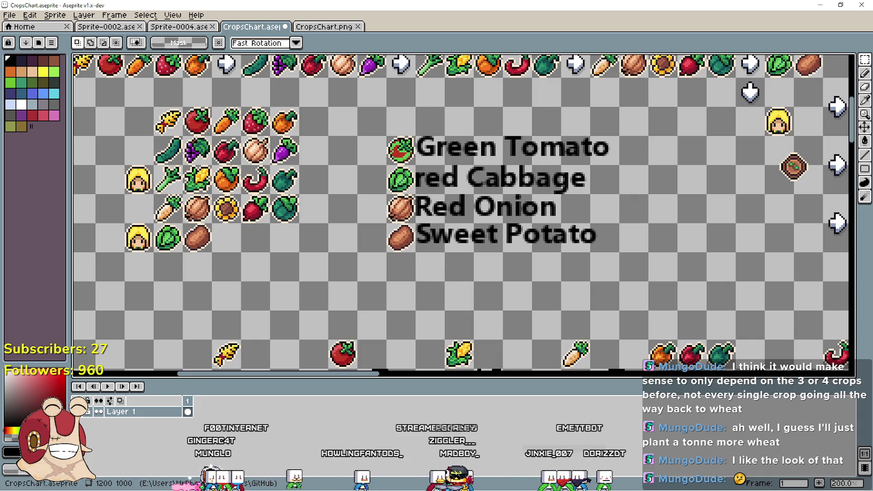
Copy the grapes icon and place it below the potato icon
key("ctrl+c")
key("ctrl+v")
left_click_drag(480, 269, 450, 274)
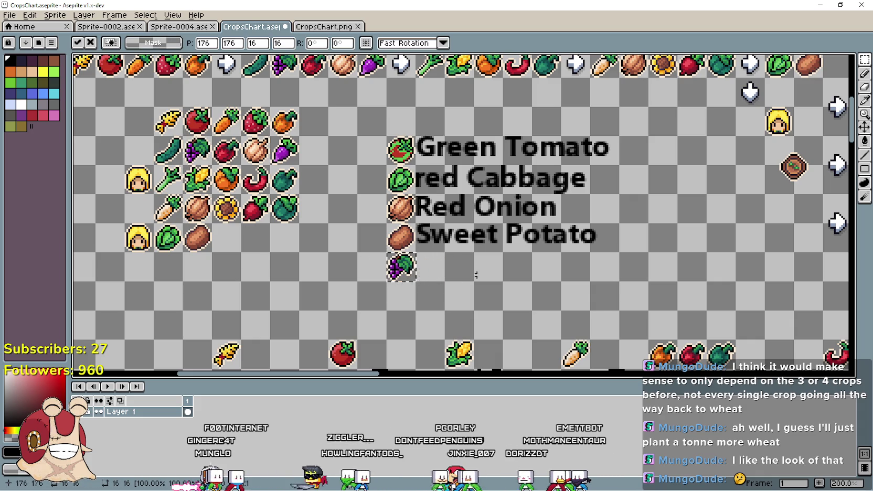
key("Return")
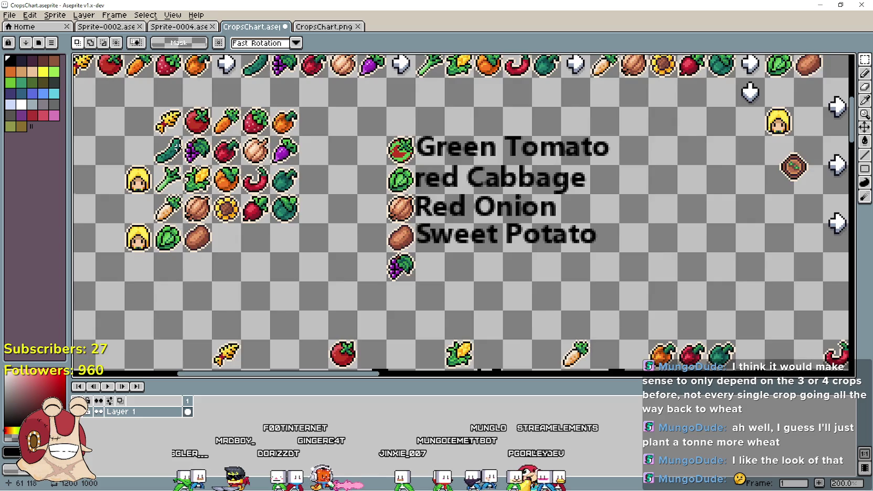
Insert the label 'Blue Grapes' beside the grapes icon
scroll(186, 146, "up", 2)
scroll(188, 144, "down", 3)
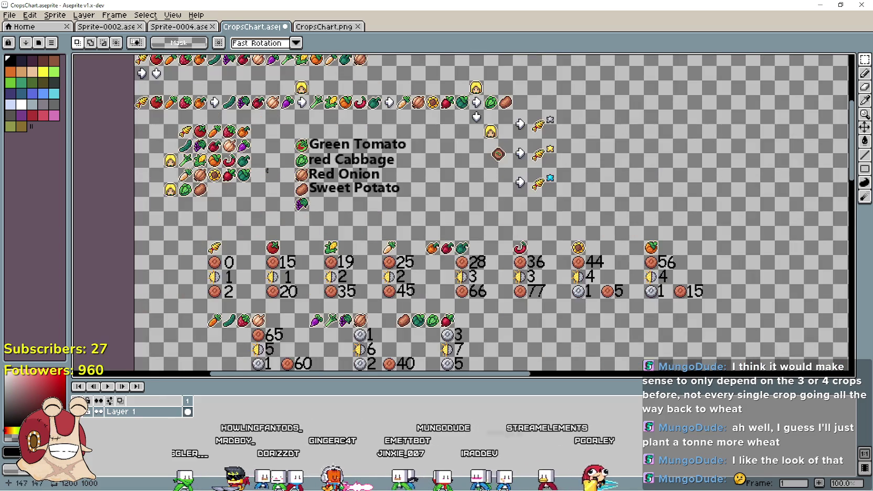
scroll(311, 199, "up", 3)
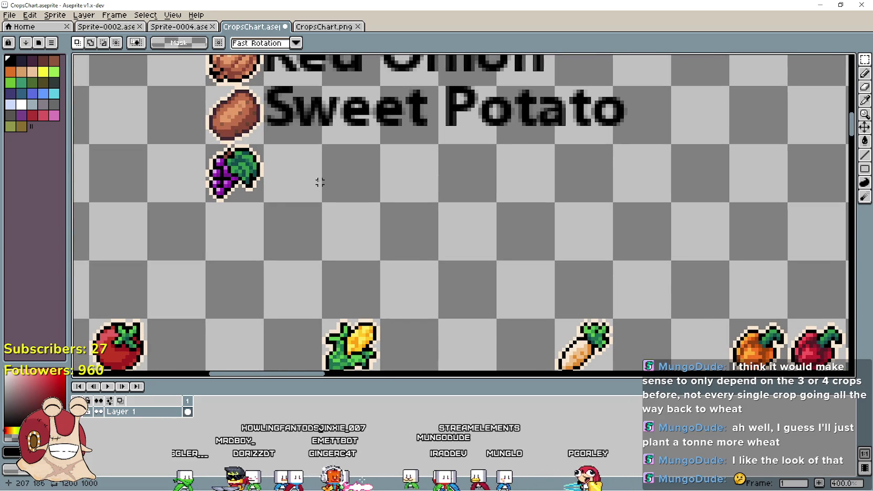
scroll(316, 182, "down", 2)
scroll(316, 182, "up", 1)
left_click_drag(326, 192, 343, 210)
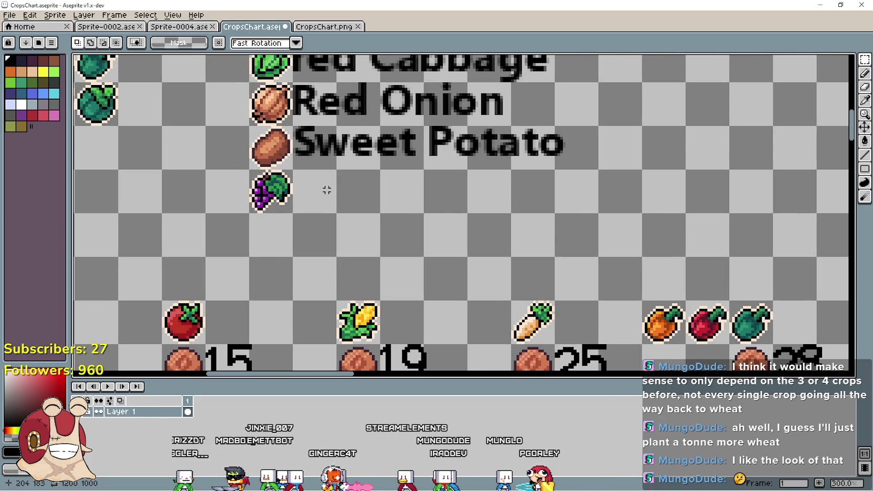
key("ctrl+shift+t")
type("Blu")
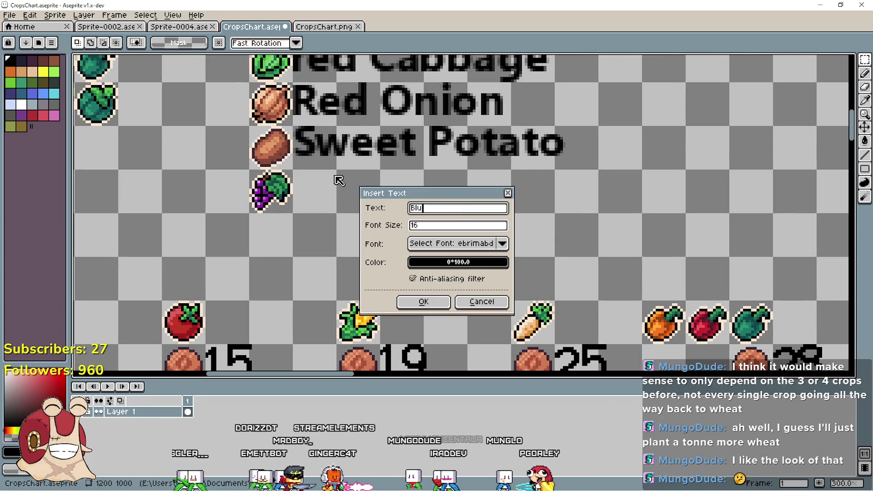
type("e G")
key("Return")
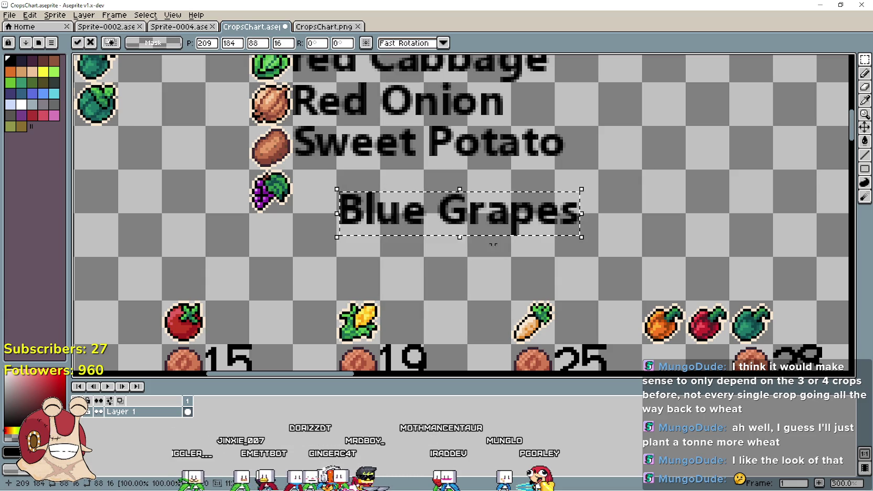
left_click_drag(452, 218, 414, 206)
left_click_drag(380, 260, 502, 274)
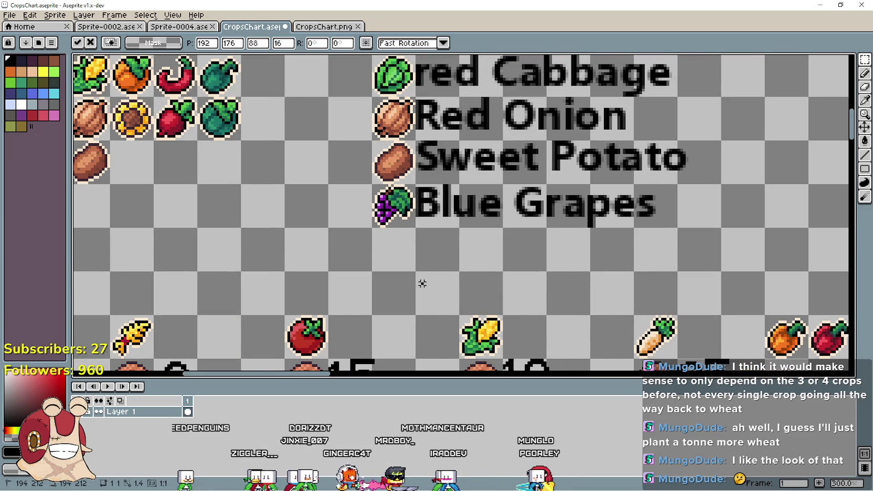
key("ctrl+d")
Add a 'Green Grapes' label below Blue Grapes, discarding a Red Grapes attempt
left_click_drag(440, 261, 465, 275)
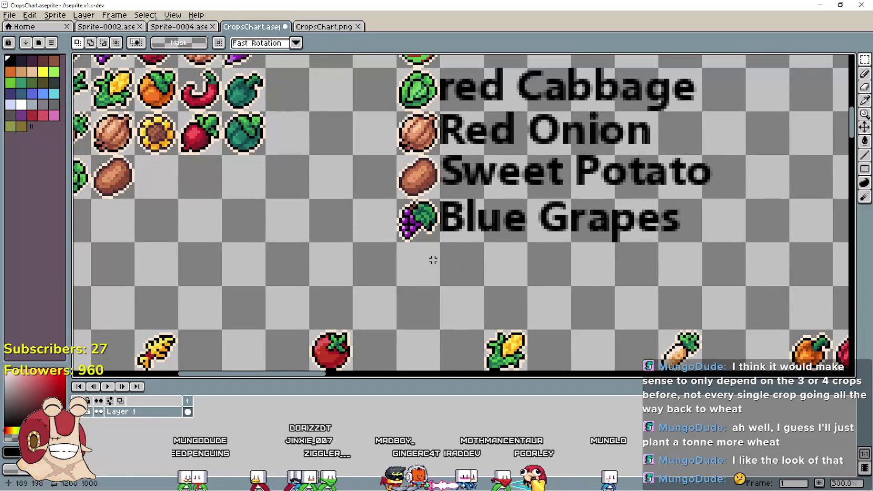
mouse_move(375, 188)
left_mouse_down()
mouse_move(538, 285)
mouse_move(379, 183)
left_mouse_up()
key("ctrl+t")
type("Red")
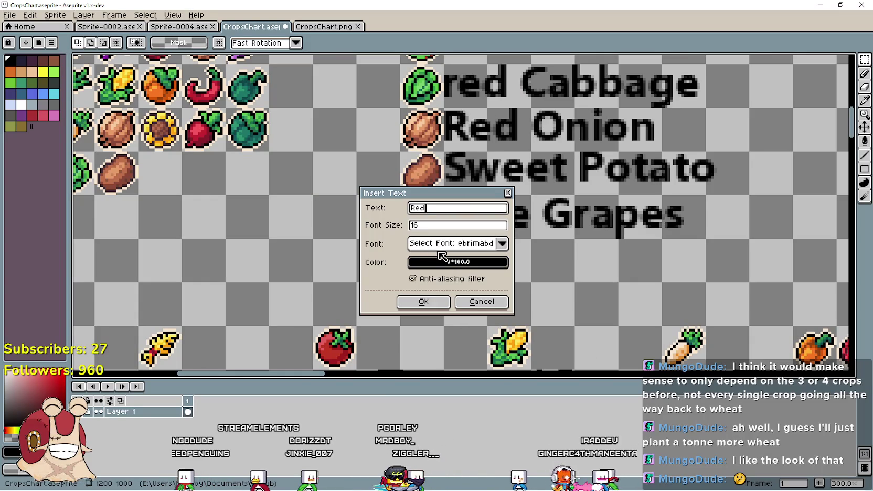
type(" Grapes")
key("Return")
left_click_drag(439, 234, 529, 267)
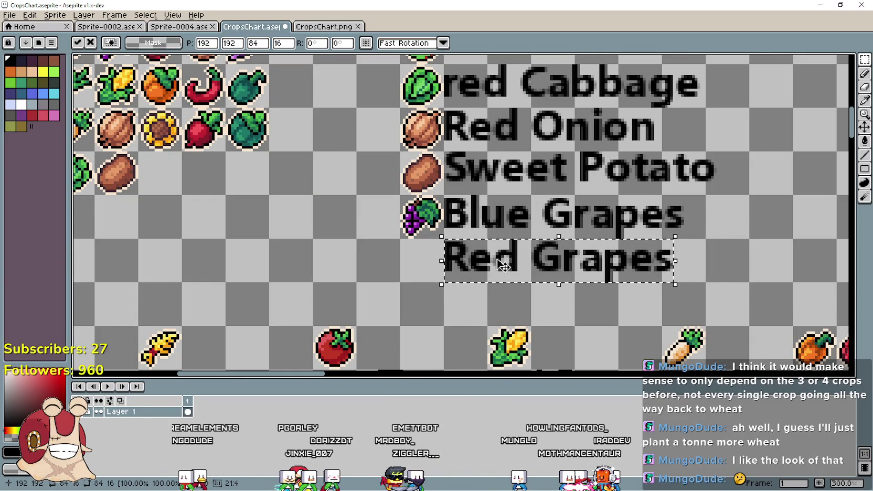
key("Escape")
key("ctrl+t")
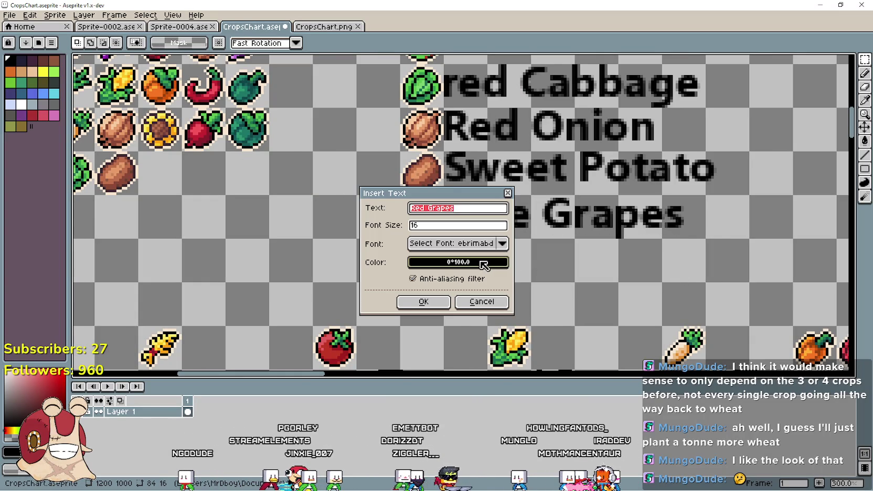
type("pes")
key("Return")
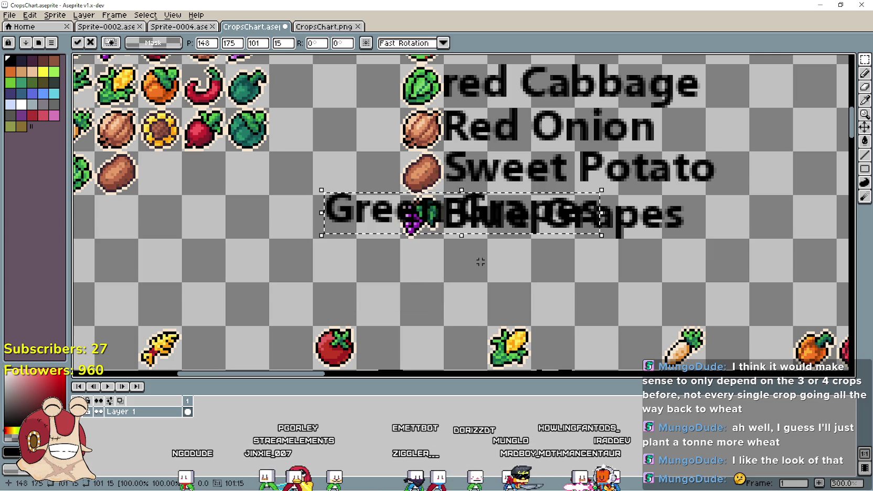
left_click_drag(436, 220, 557, 268)
Copy the grapes icon beside the Green Grapes label
left_click(360, 254)
mouse_move(398, 189)
left_mouse_down()
mouse_move(445, 236)
mouse_move(414, 280)
left_mouse_up()
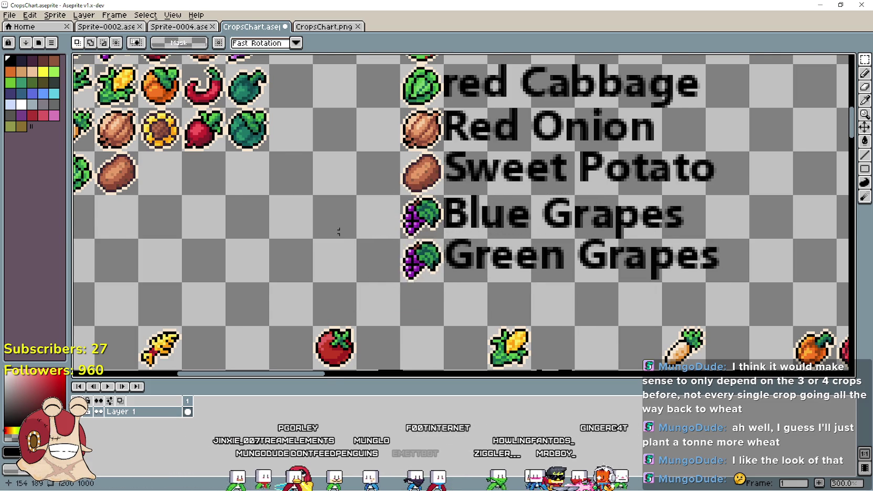
key("Return")
scroll(380, 273, "down", 1)
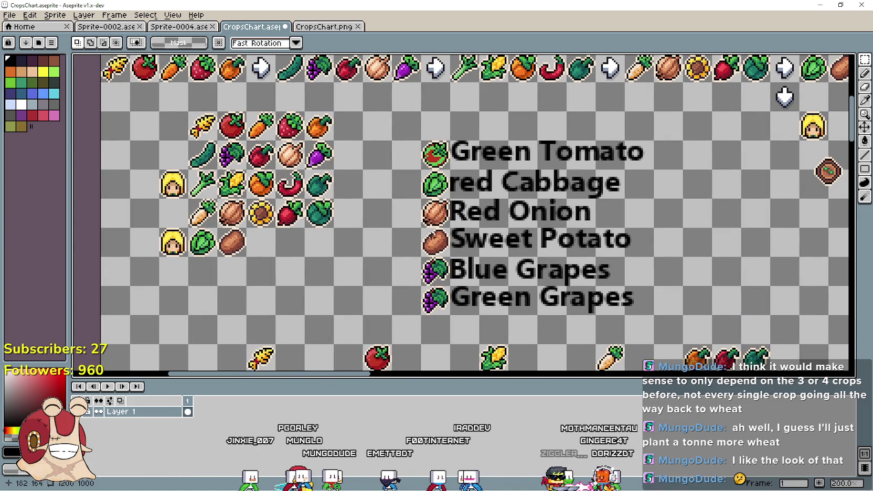
scroll(385, 286, "left", 2)
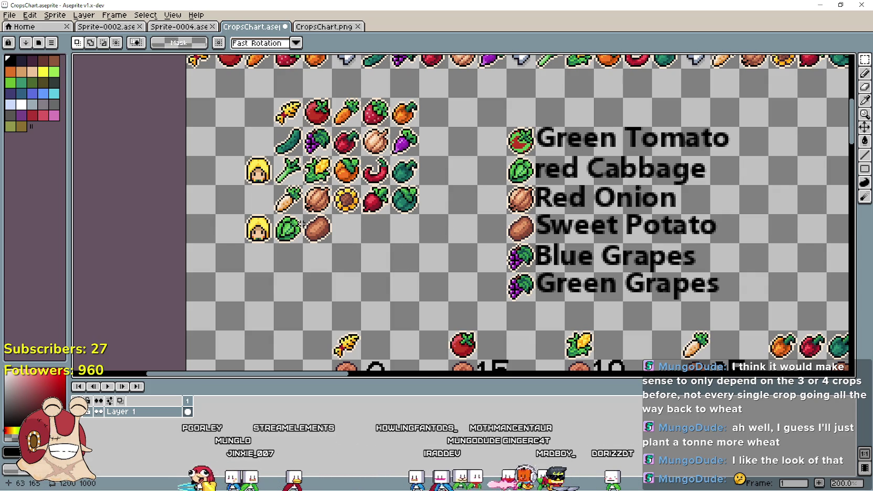
Draw a black X with the Line tool in an empty grid cell
left_click_drag(348, 227, 407, 231)
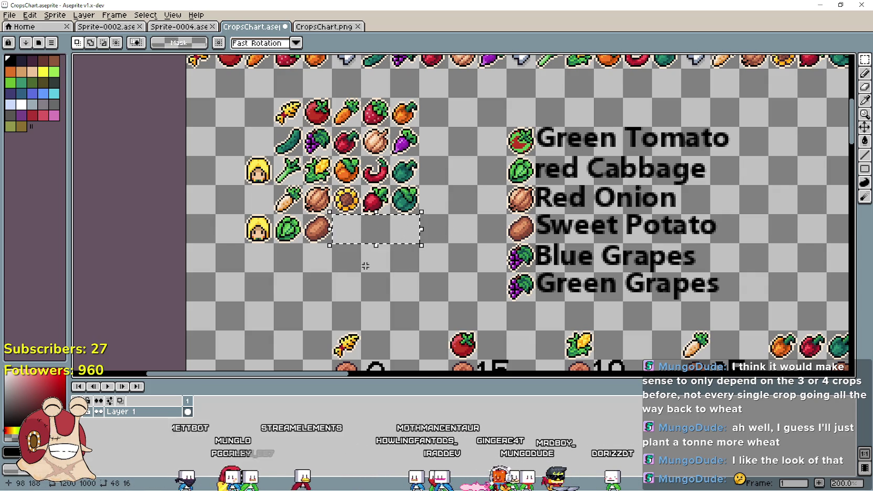
left_click(277, 261)
mouse_move(249, 94)
left_mouse_down()
mouse_move(262, 255)
mouse_move(262, 211)
mouse_move(269, 248)
mouse_move(297, 152)
left_mouse_up()
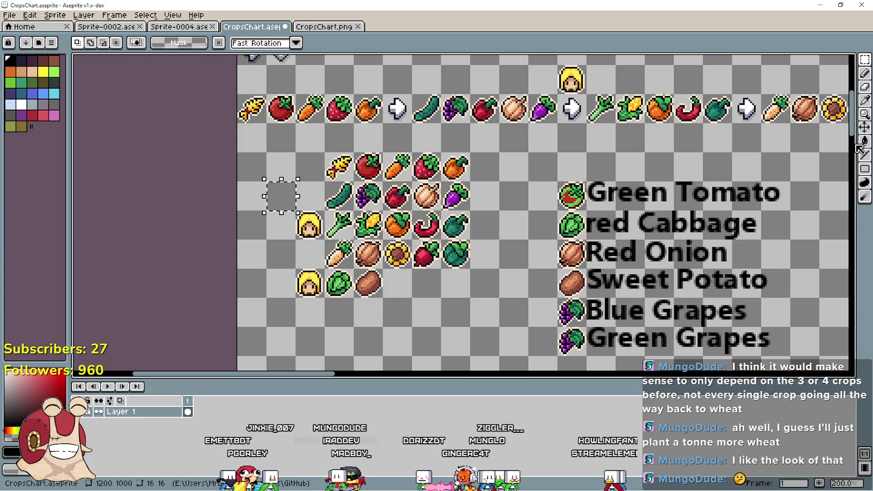
key("g")
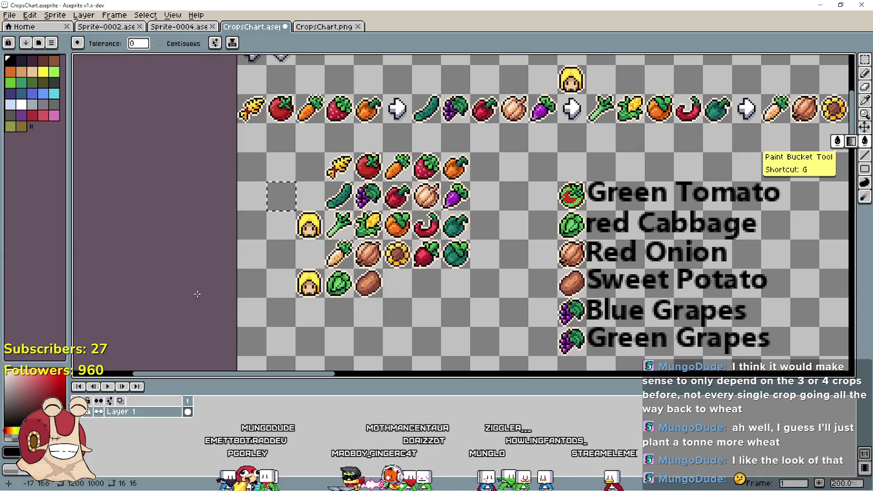
scroll(231, 223, "up", 1)
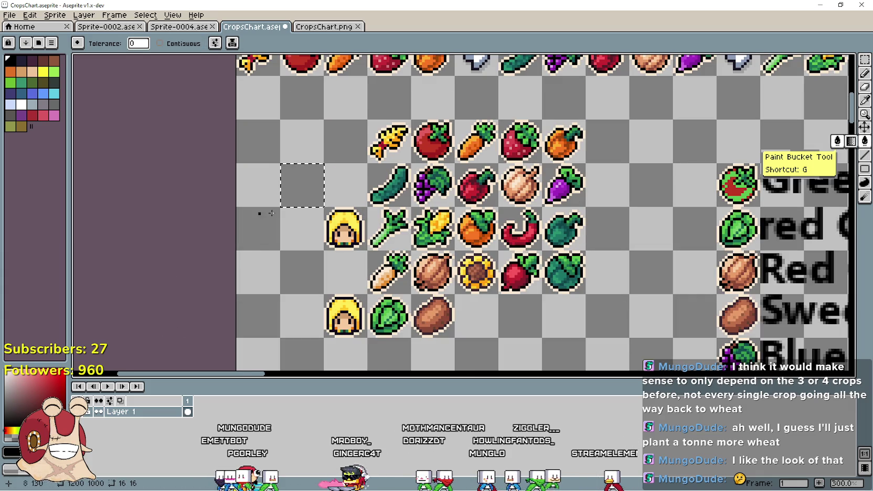
left_click(864, 169)
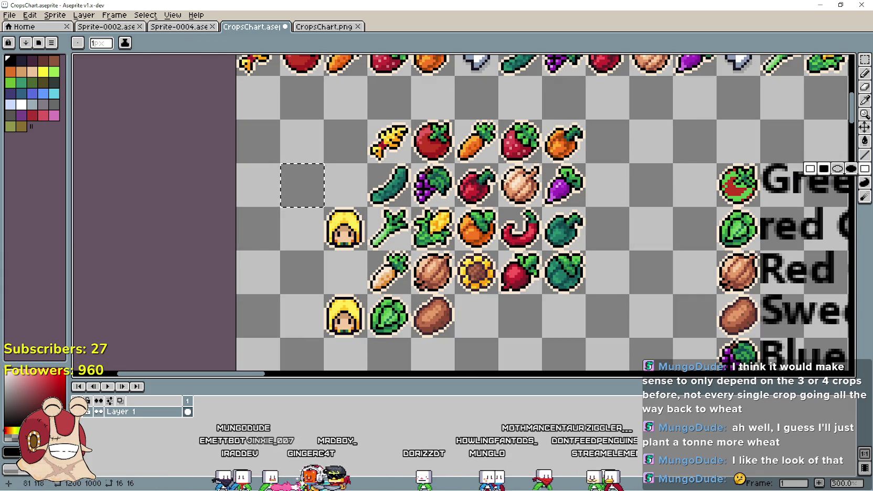
key("l")
mouse_move(316, 167)
left_mouse_down()
mouse_move(289, 200)
mouse_move(287, 172)
mouse_move(315, 195)
left_mouse_up()
key("ctrl+d")
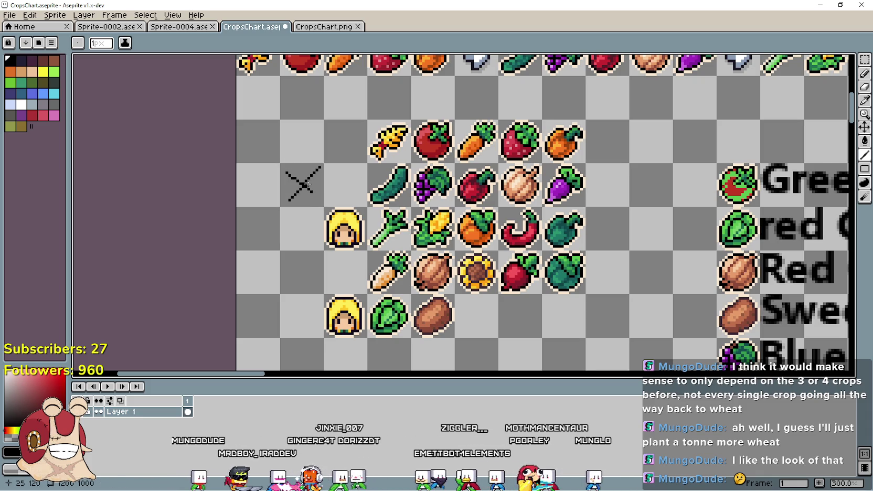
Copy the X cell into the empty cells after the potato
key("m")
left_click(865, 61)
mouse_move(281, 164)
left_mouse_down()
mouse_move(474, 328)
mouse_move(485, 322)
mouse_move(315, 192)
mouse_move(522, 311)
mouse_move(323, 206)
mouse_move(516, 273)
mouse_move(564, 315)
left_mouse_up()
scroll(513, 210, "down", 2)
scroll(512, 209, "right", 2)
left_click(353, 287)
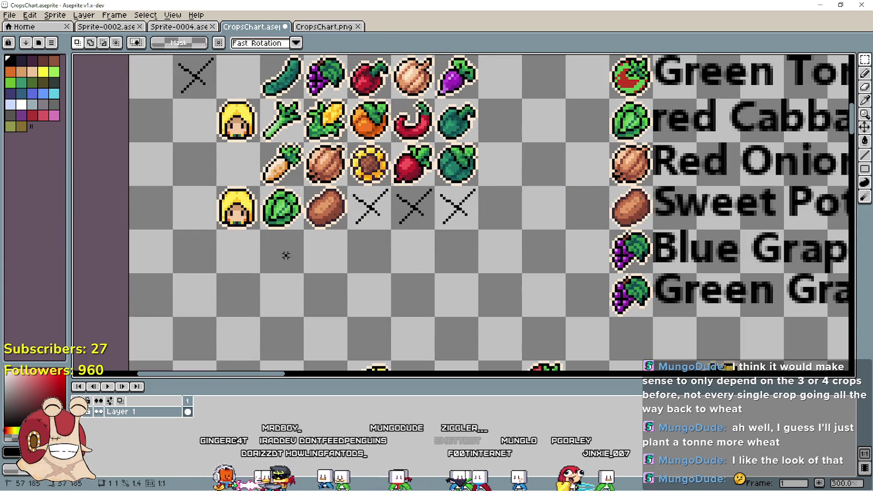
scroll(467, 288, "up", 1)
scroll(467, 288, "right", 1)
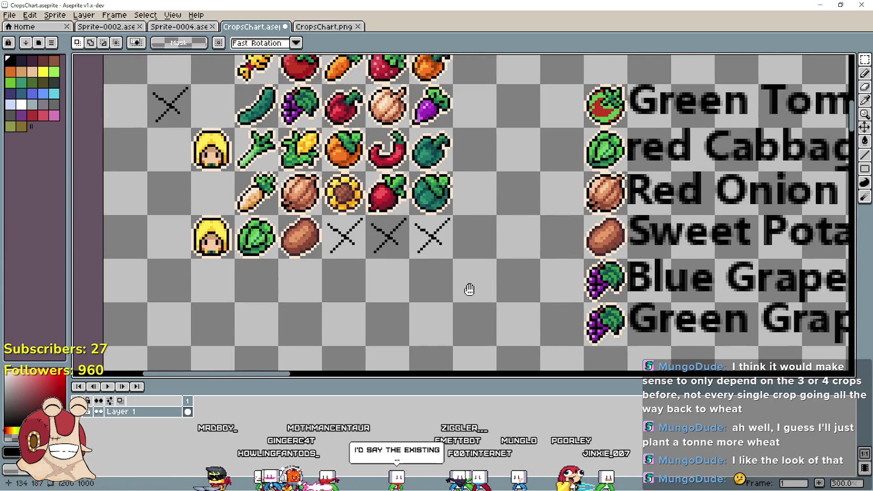
Paste three X tiles side by side into the empty row below
key("ctrl+v")
left_click_drag(184, 117, 271, 291)
key("Return")
key("ctrl+v")
left_click_drag(204, 115, 335, 290)
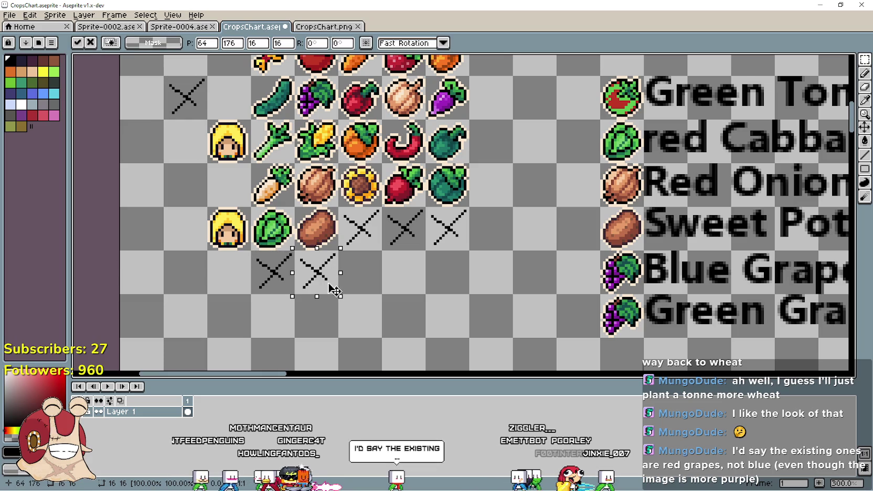
key("Return")
key("ctrl+v")
mouse_move(199, 110)
left_mouse_down()
mouse_move(375, 286)
mouse_move(449, 269)
left_mouse_up()
key("Return")
key("ctrl+d")
scroll(298, 307, "down", 1)
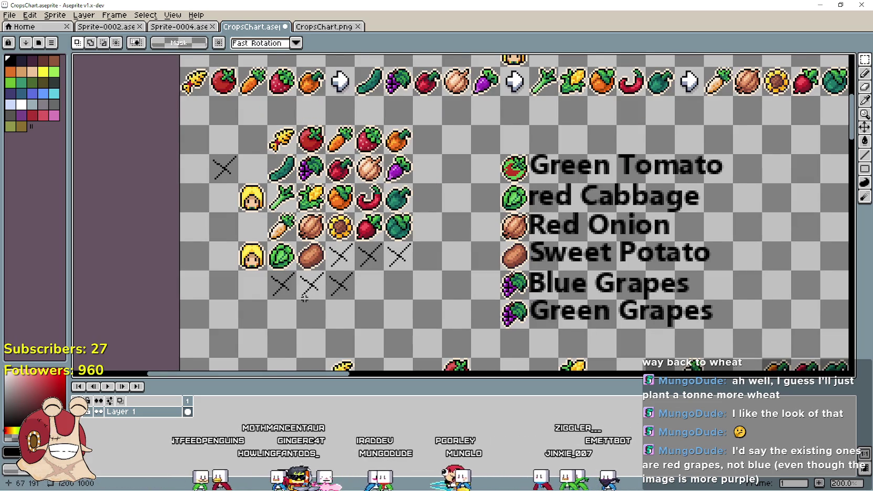
left_click_drag(304, 298, 310, 268)
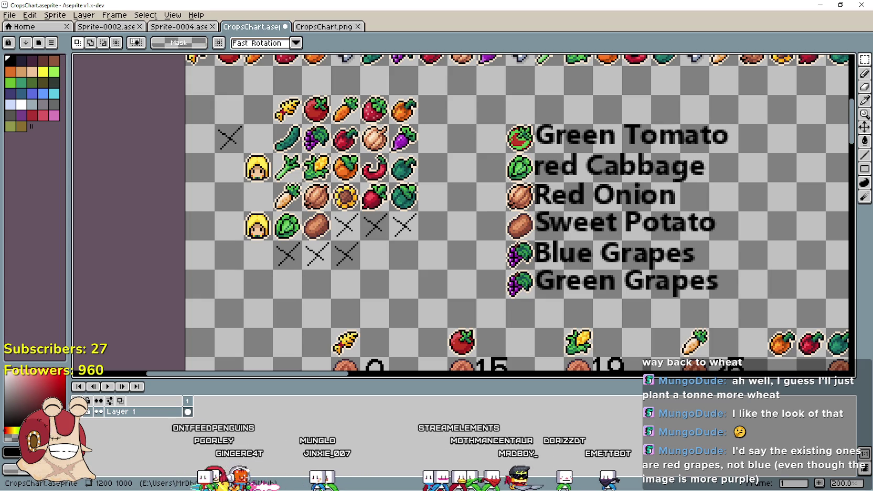
left_click_drag(597, 153, 584, 178)
Insert the 'Green Chili' label at the top of the crop list
type("tG")
type("reen Chili")
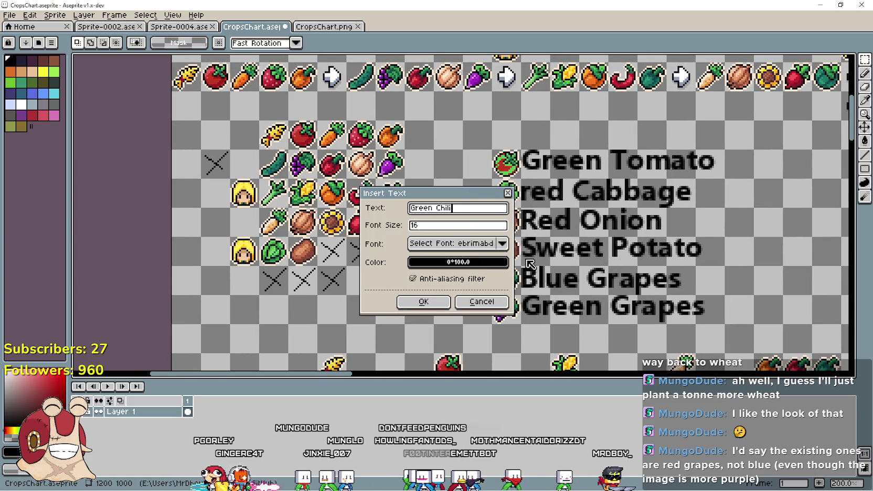
left_click(423, 302)
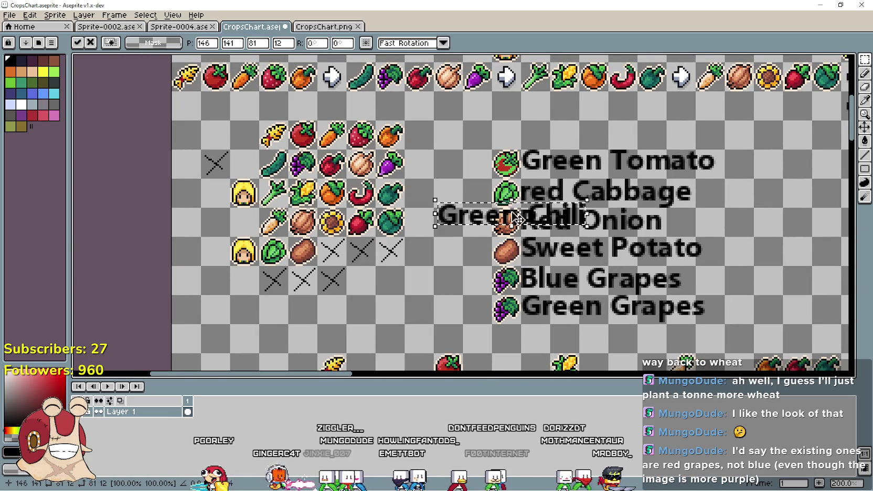
left_click_drag(527, 225, 615, 139)
key("Return")
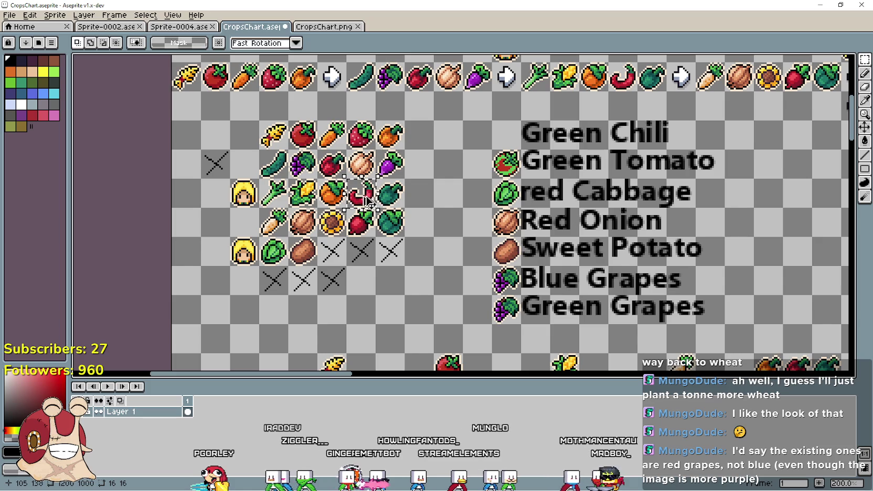
Paste the red chili icon beside the Green Chili label
key("ctrl+v")
mouse_move(545, 151)
left_mouse_down()
mouse_move(486, 125)
mouse_move(516, 127)
left_mouse_up()
key("Return")
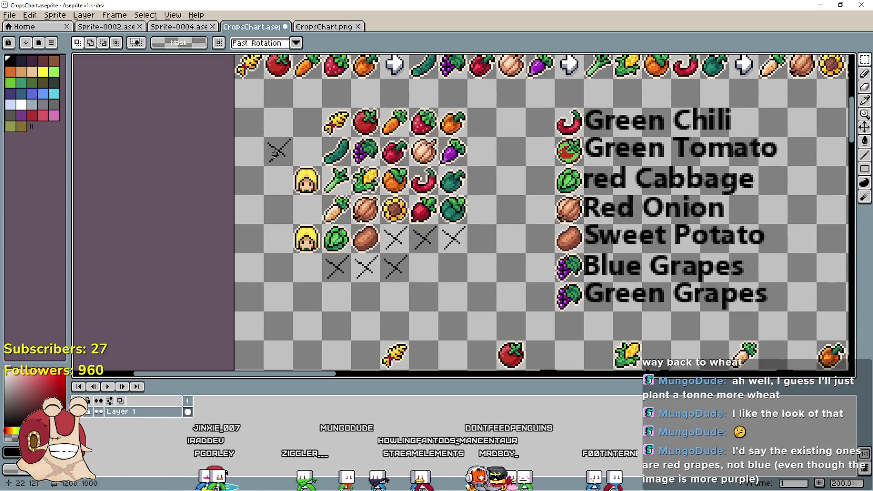
Copy an X-marked cell and paste another X into the bottom row
left_click_drag(264, 137, 292, 165)
key("ctrl+c")
key("ctrl+v")
key("Return")
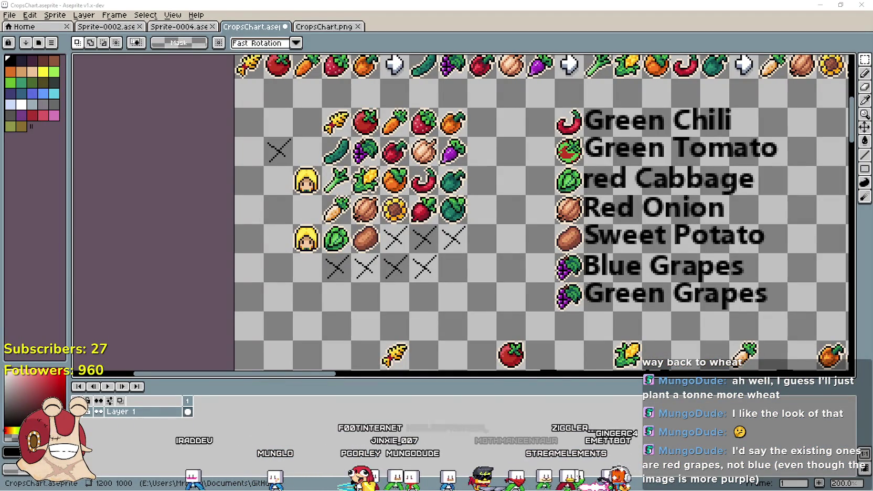
In Chrome, search for 'white pumpkin versus orange' and switch to image results
key("alt+Tab")
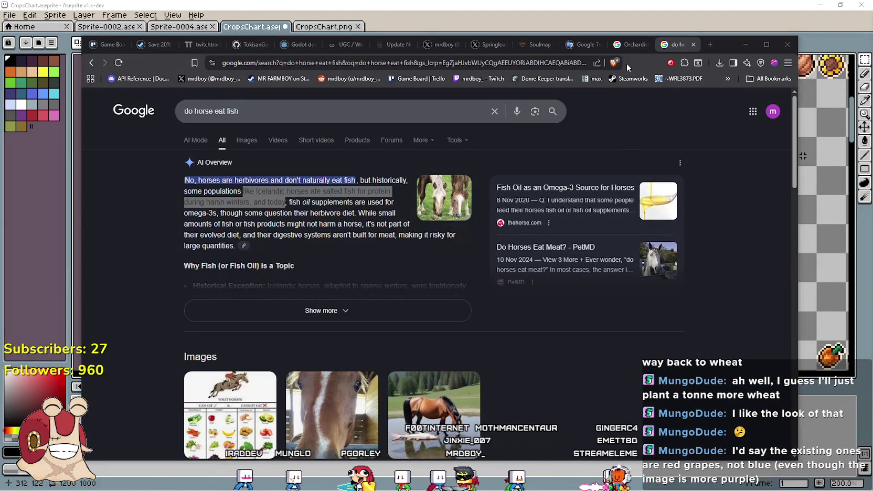
left_click(520, 64)
type("w")
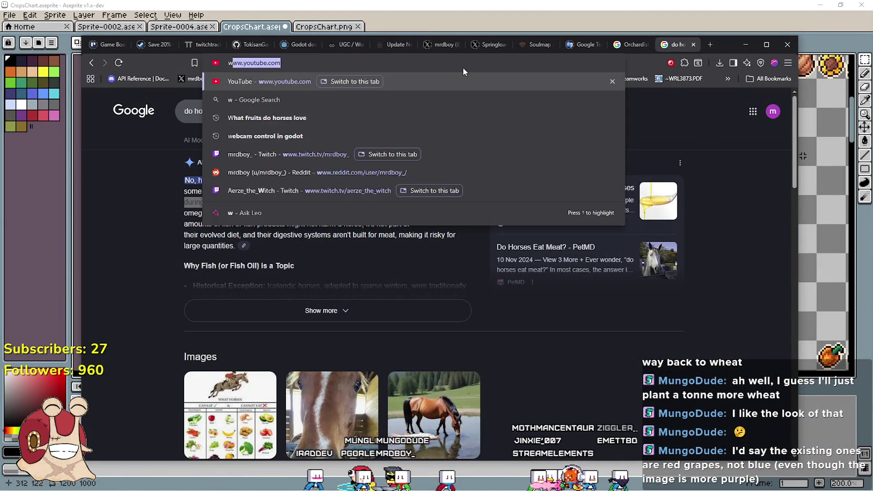
type("hite pumpki")
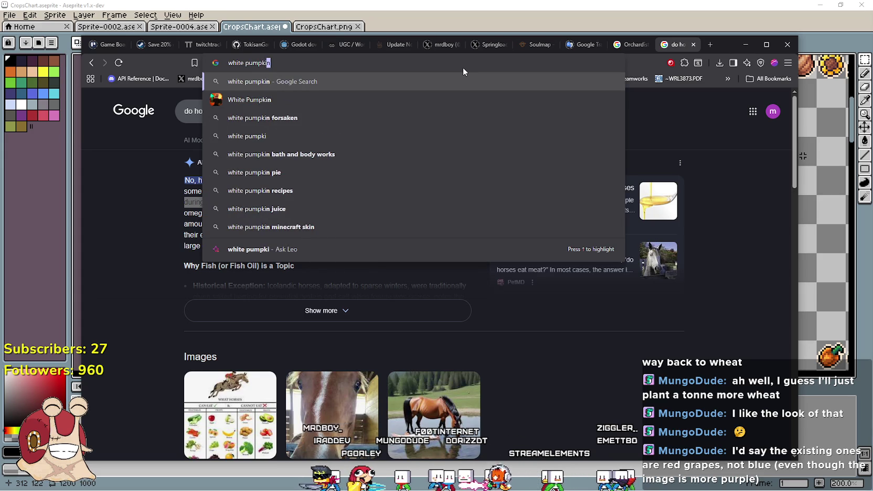
type("n versus")
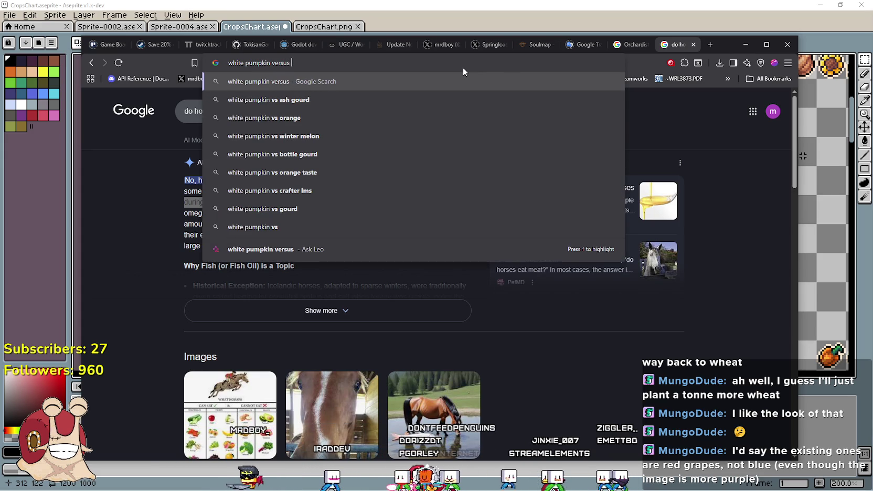
type(" orange")
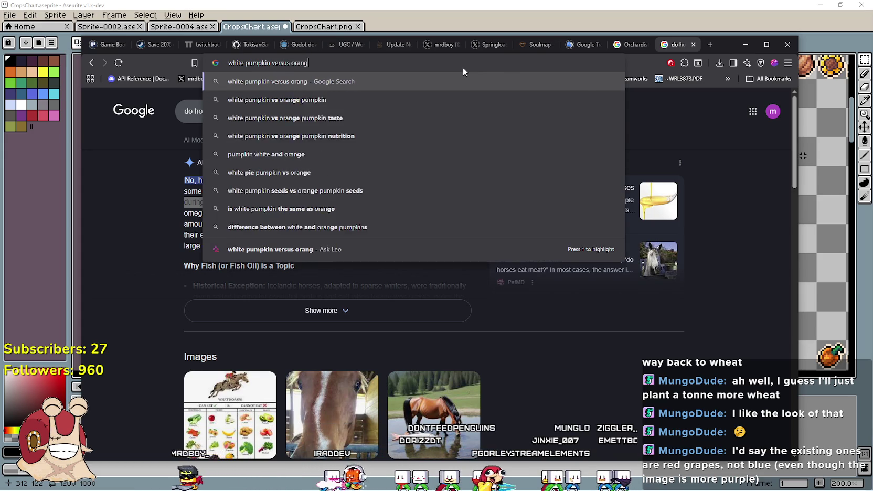
key("Return")
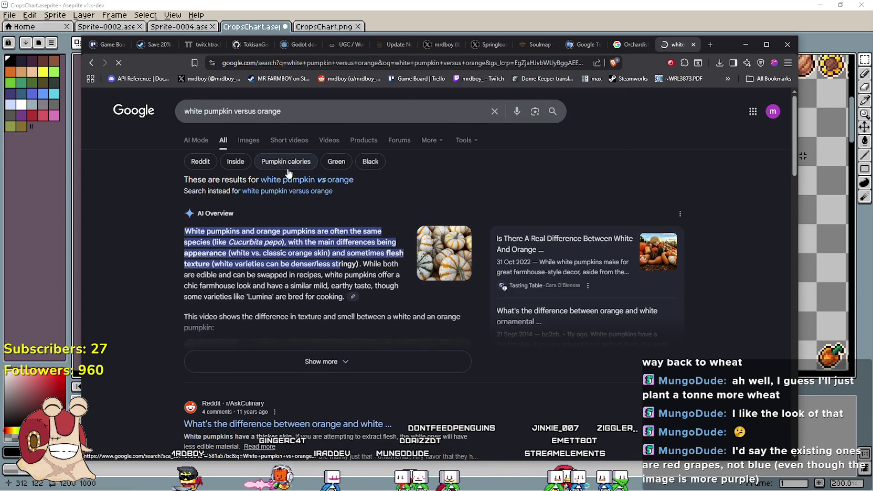
left_click(248, 140)
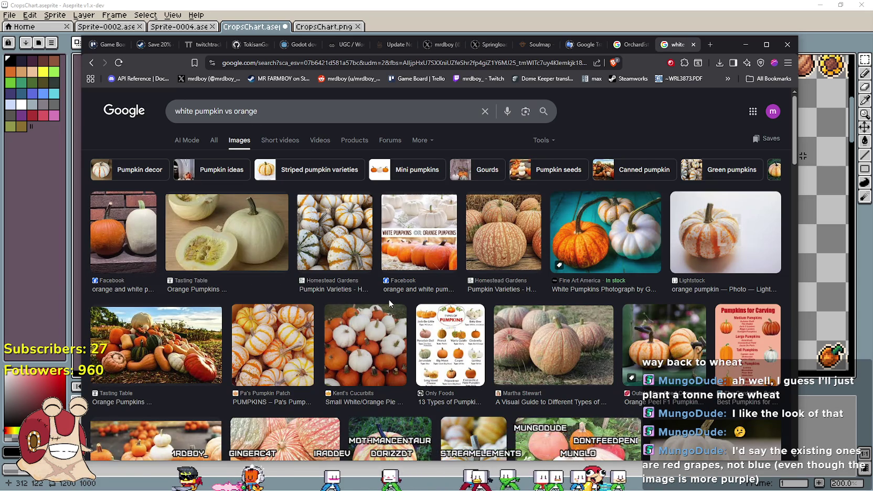
Browse the pumpkin images and open the Facebook post behind the white-or-orange pumpkins image
scroll(214, 367, "down", 2)
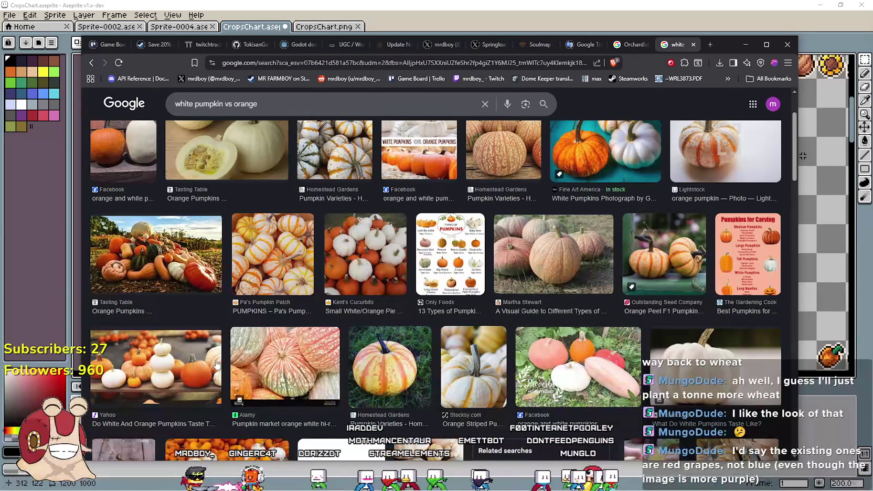
left_click(734, 265)
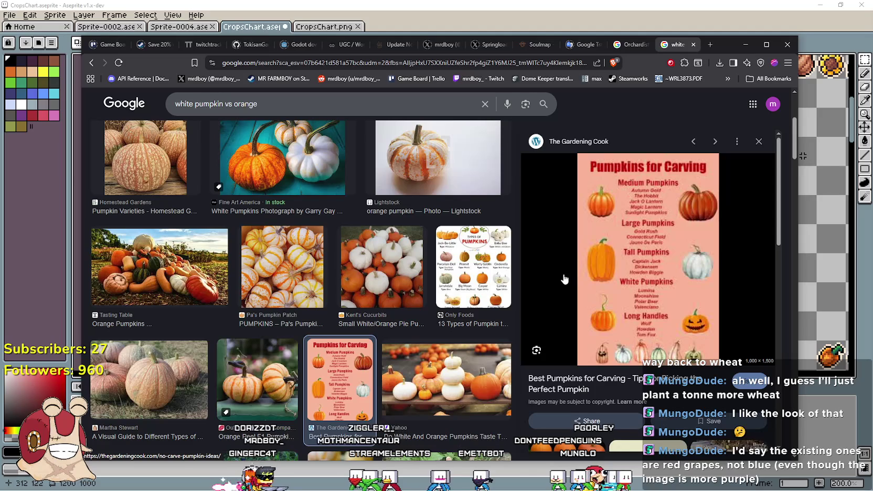
left_click(758, 141)
scroll(609, 311, "down", 2)
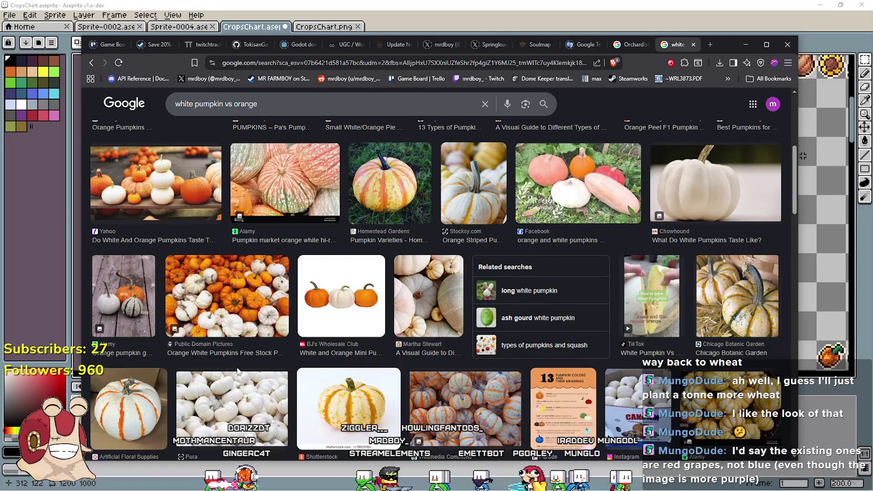
scroll(247, 358, "down", 3)
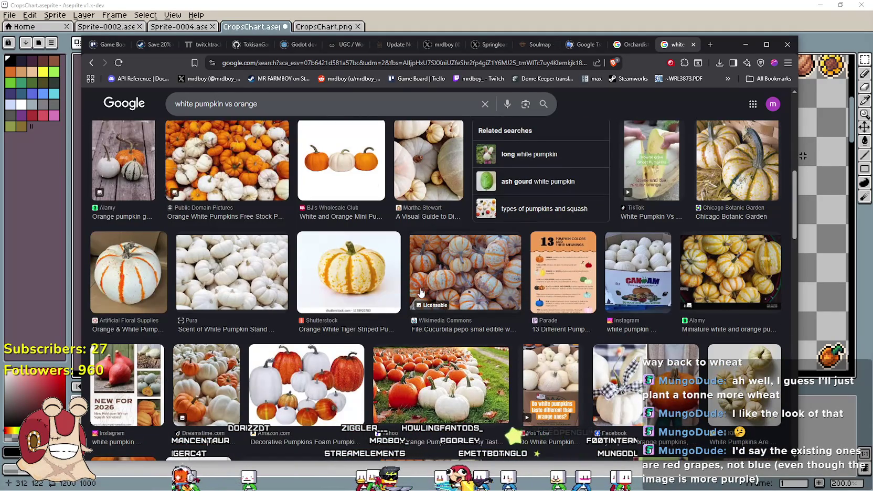
scroll(418, 300, "up", 5)
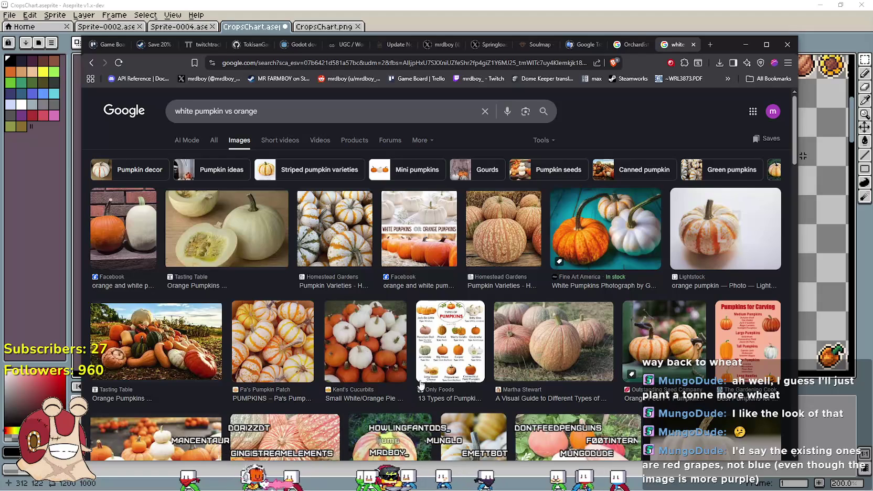
left_click(423, 221)
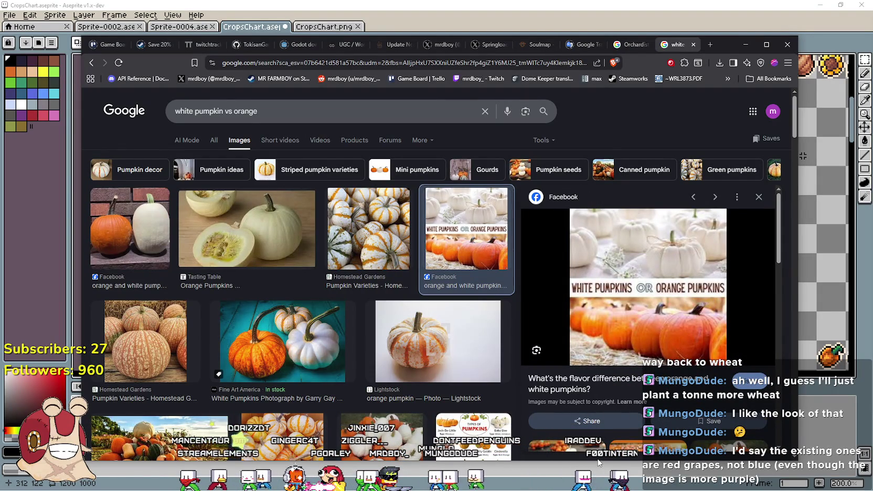
left_click(624, 377)
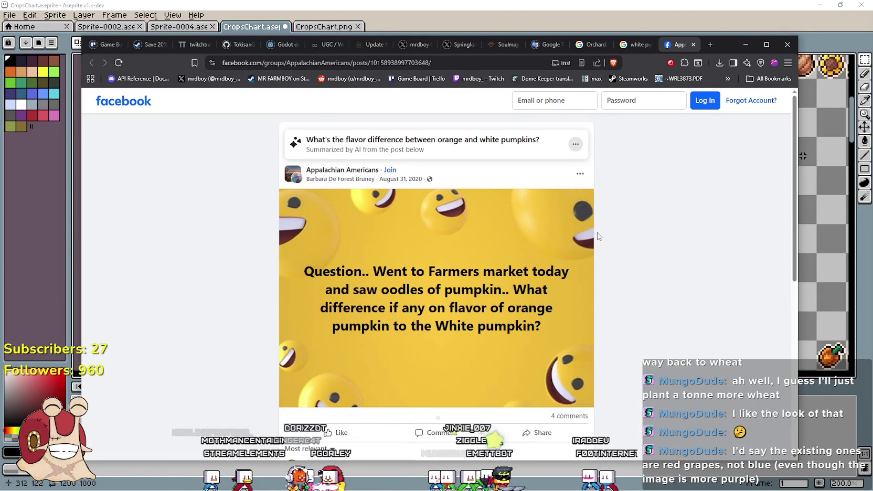
Read through the Facebook pumpkin flavour post, then close it
scroll(385, 315, "down", 2)
scroll(385, 307, "up", 2)
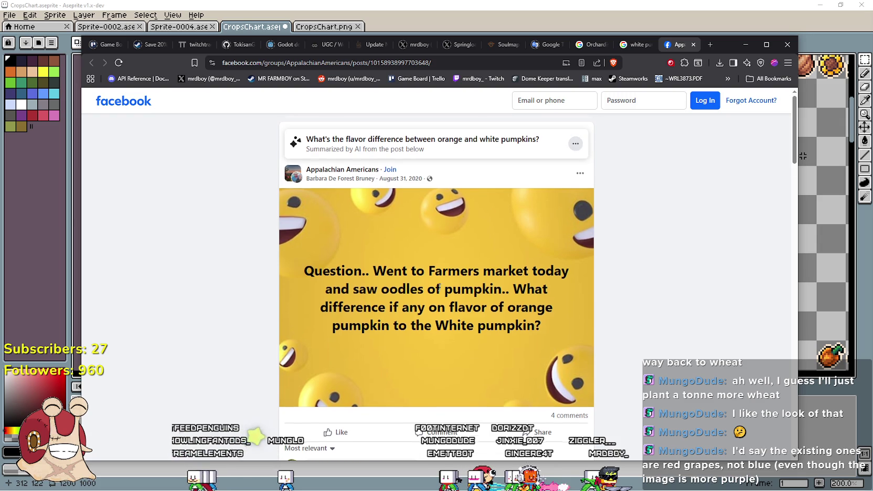
scroll(440, 287, "down", 3)
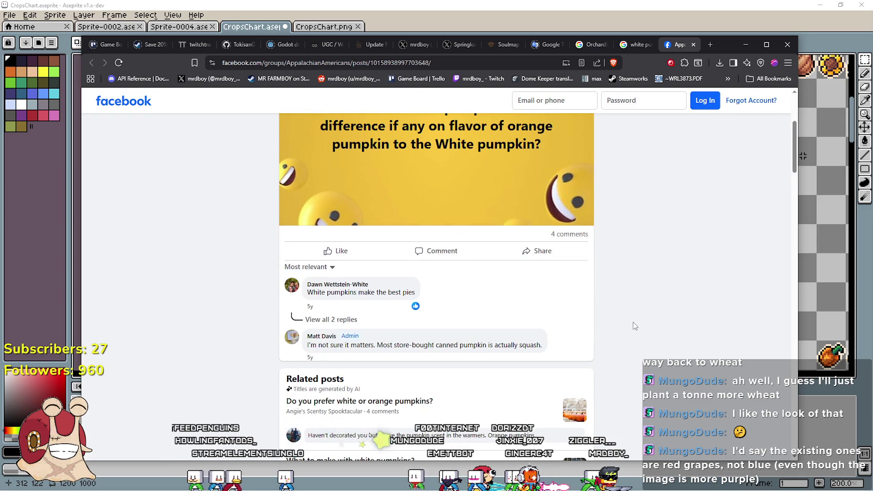
scroll(634, 326, "down", 3)
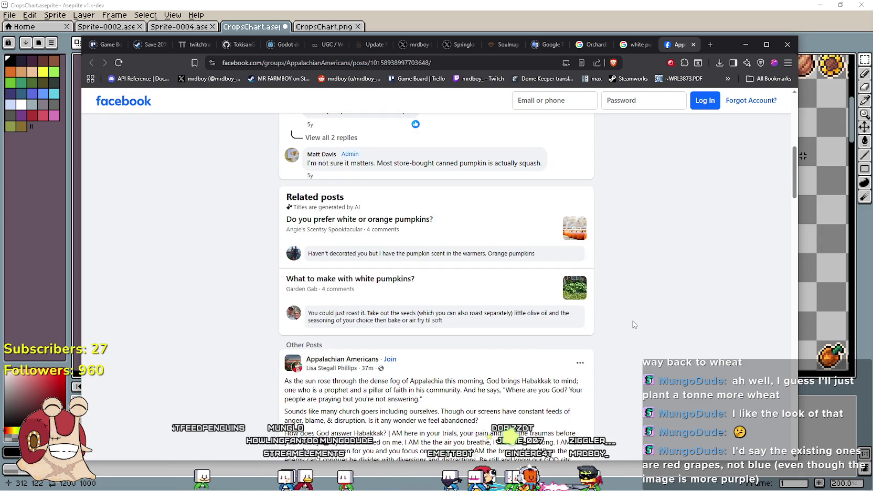
scroll(634, 323, "down", 5)
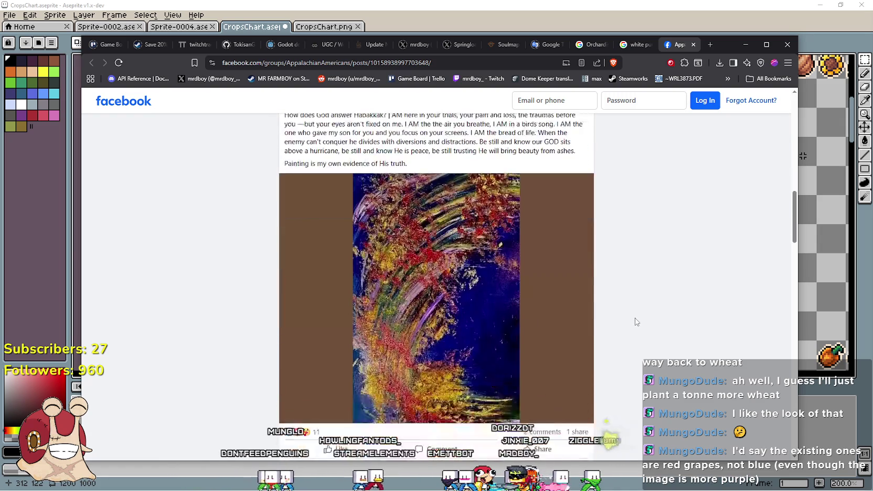
scroll(635, 321, "down", 2)
scroll(635, 317, "down", 4)
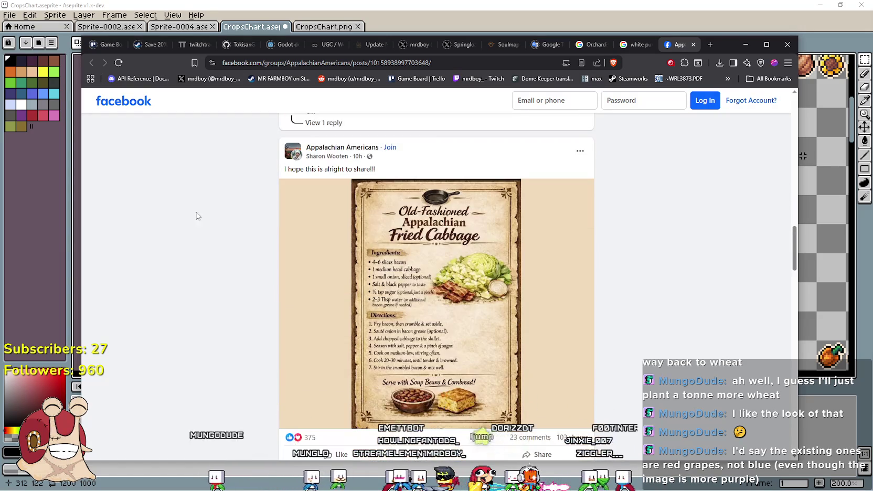
left_click(693, 45)
Expand the full AI Overview on the all-results page, then minimize Chrome
scroll(253, 272, "down", 2)
scroll(253, 272, "up", 2)
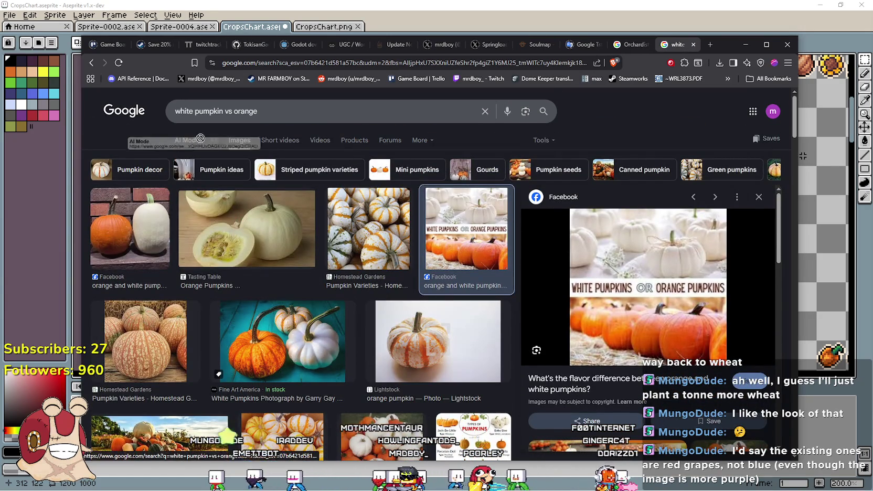
left_click(213, 142)
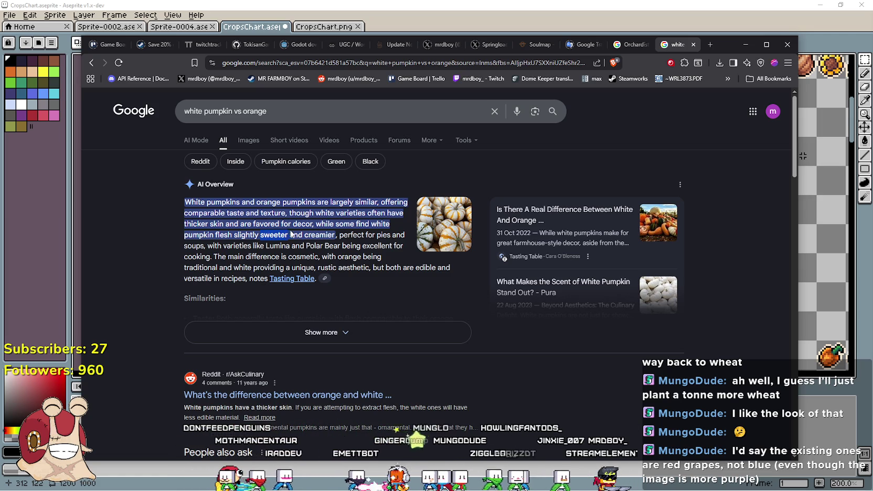
left_click(408, 331)
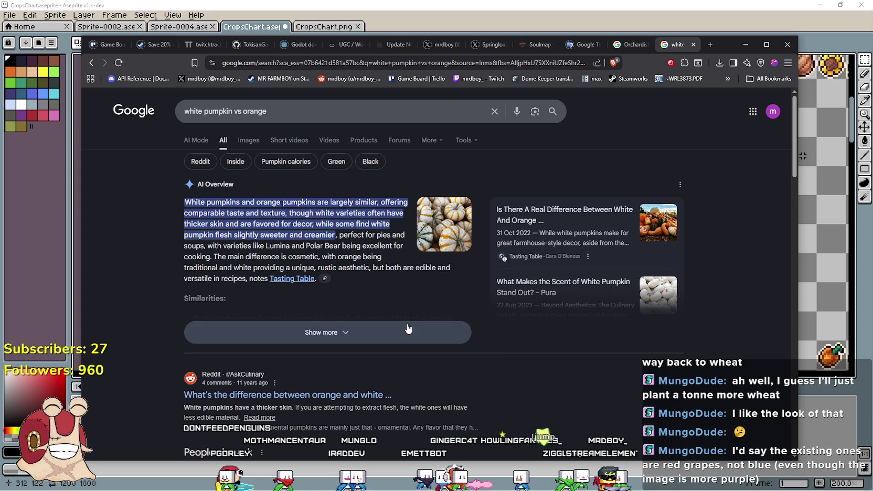
left_click(745, 44)
Add a 'White Pumpkin' text label and place it under Green Grapes
scroll(604, 316, "down", 3)
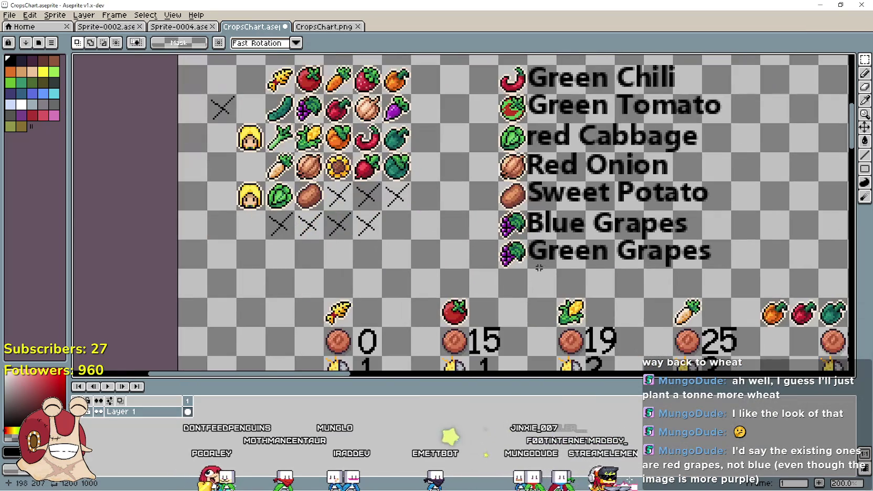
type("t")
type("Wh")
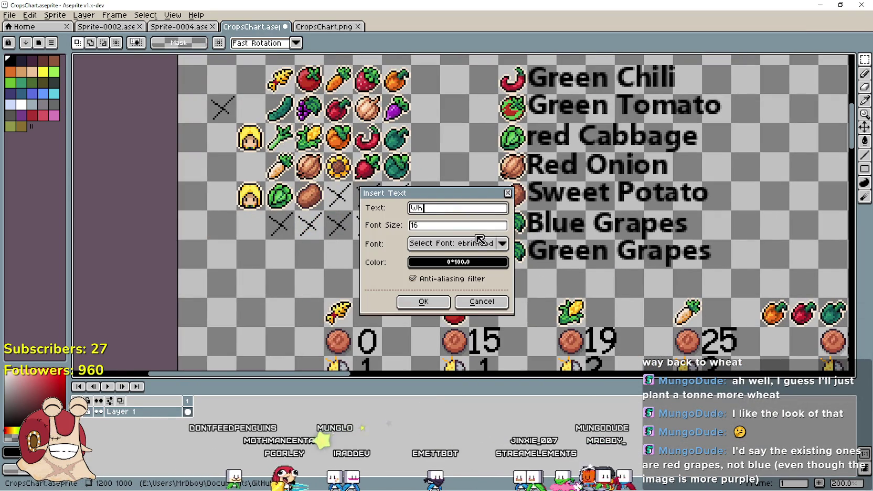
type("umpkin")
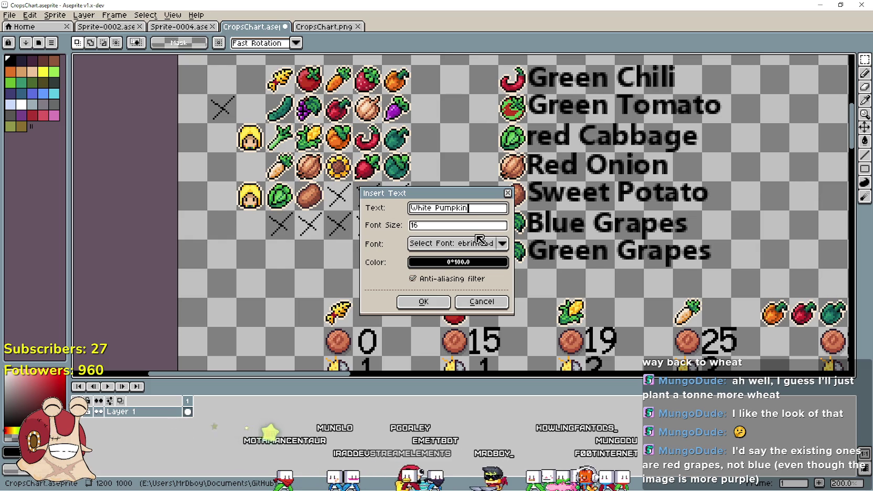
key("Return")
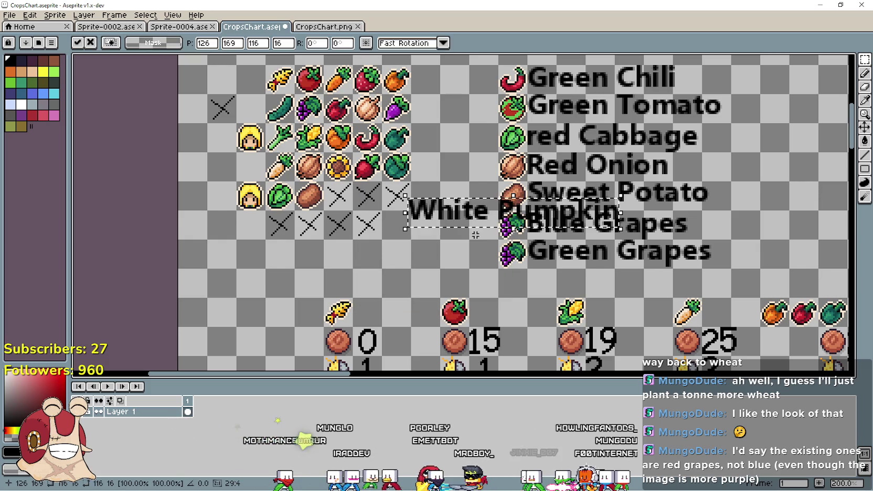
left_click_drag(493, 218, 611, 290)
left_click(390, 257)
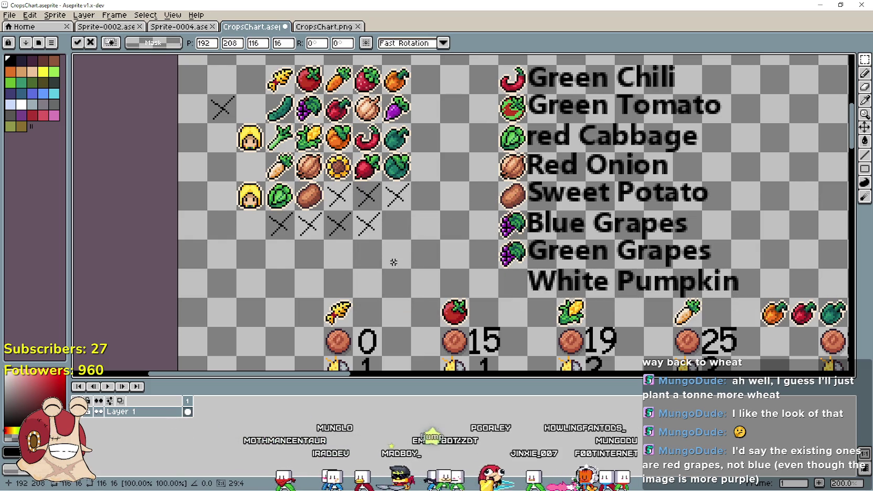
Duplicate an X-marked cell and the orange pumpkin icon beside White Pumpkin
mouse_move(207, 95)
left_mouse_down()
mouse_move(222, 117)
mouse_move(385, 236)
mouse_move(398, 232)
left_mouse_up()
key("ctrl+d")
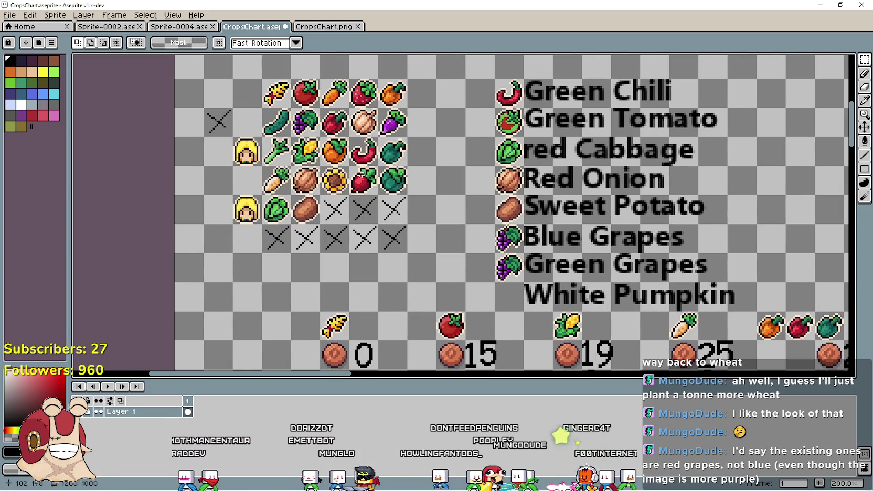
left_click_drag(320, 137, 522, 296)
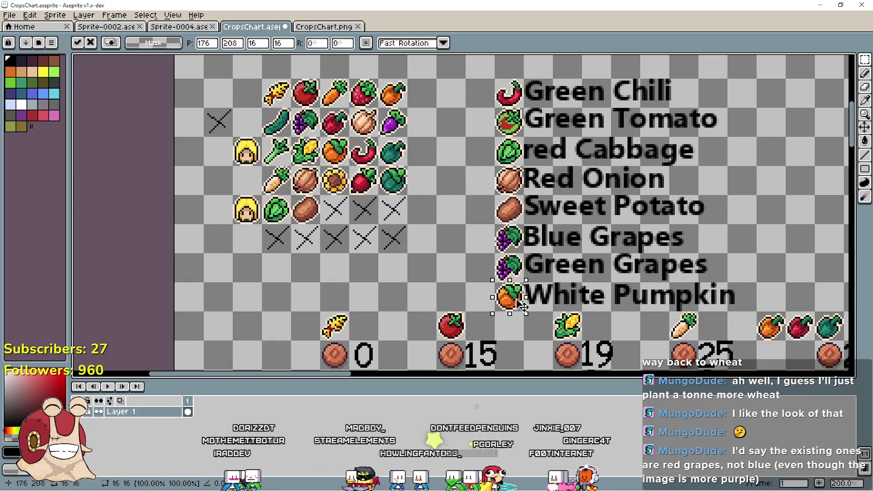
key("ctrl+d")
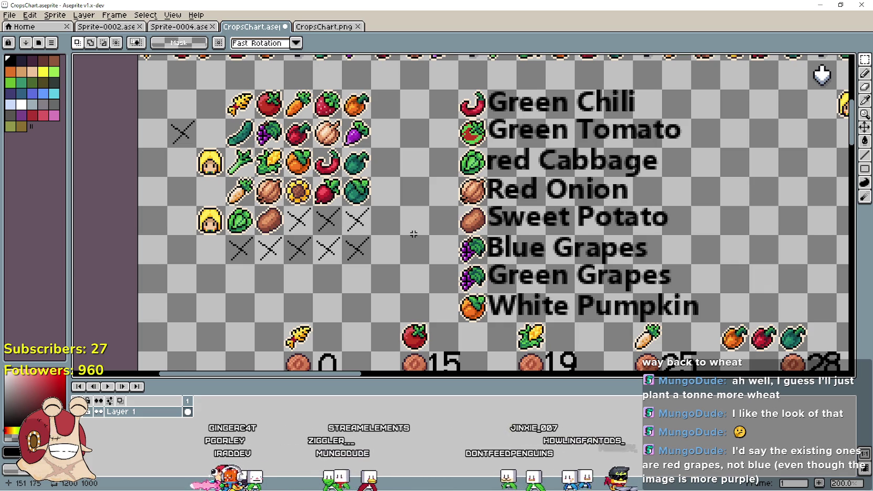
Drag the splitter between canvas and timeline to enlarge the drawing area
scroll(175, 279, "left", 2)
scroll(175, 278, "up", 1)
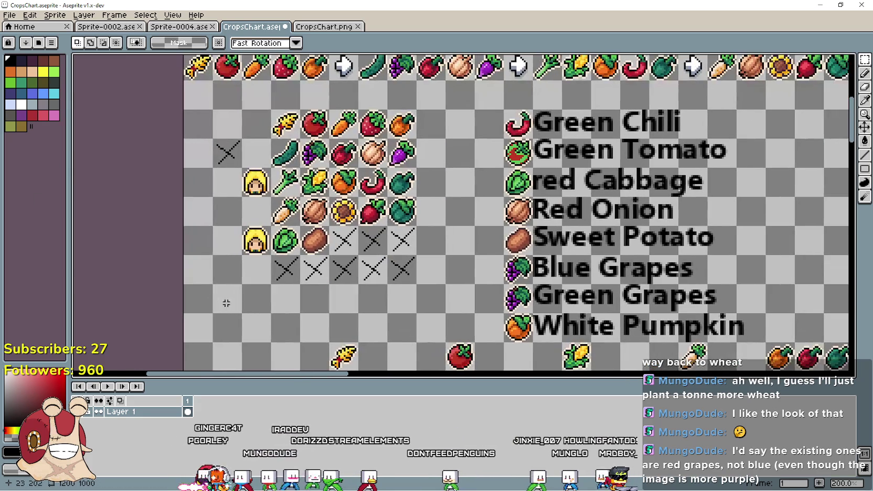
left_click_drag(429, 373, 434, 428)
left_click_drag(423, 314, 370, 329)
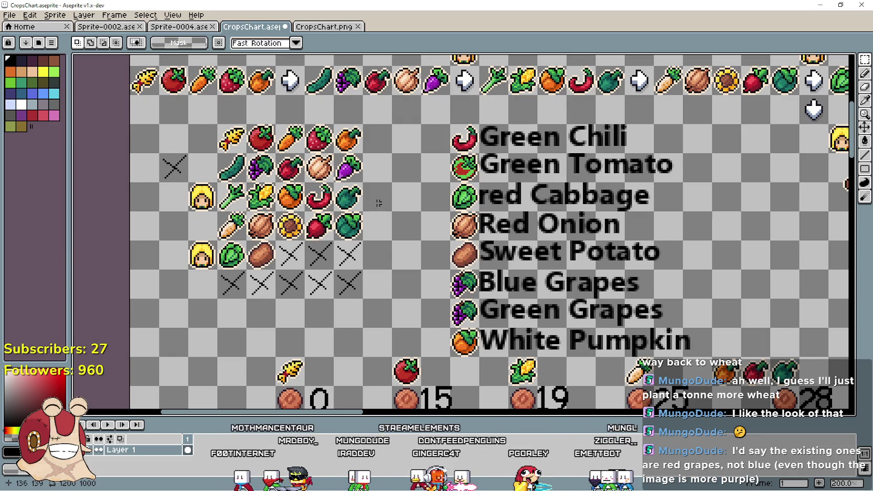
Try marquee selections of the icon rows, portrait cell and third crop row, clearing each
mouse_move(207, 130)
left_mouse_down()
mouse_move(212, 150)
mouse_move(362, 181)
left_mouse_up()
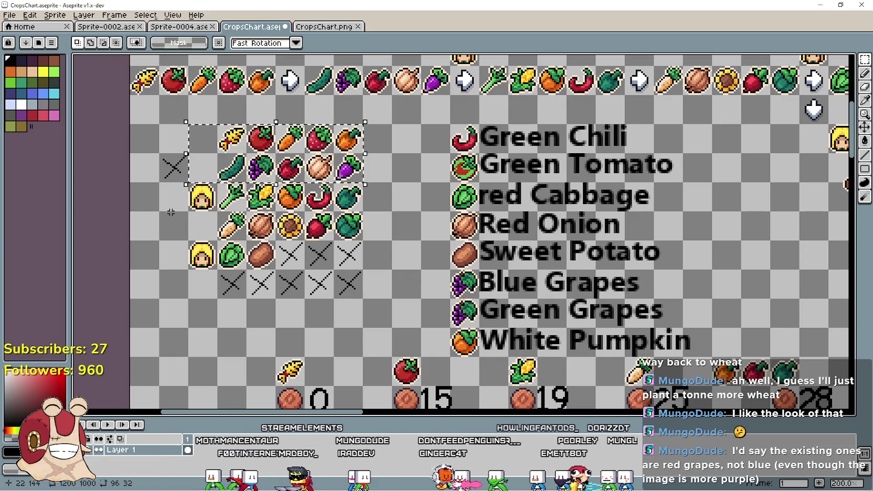
mouse_move(215, 211)
left_mouse_down()
mouse_move(189, 184)
mouse_move(245, 209)
mouse_move(215, 210)
mouse_move(362, 210)
mouse_move(359, 222)
left_mouse_up()
left_click(339, 314)
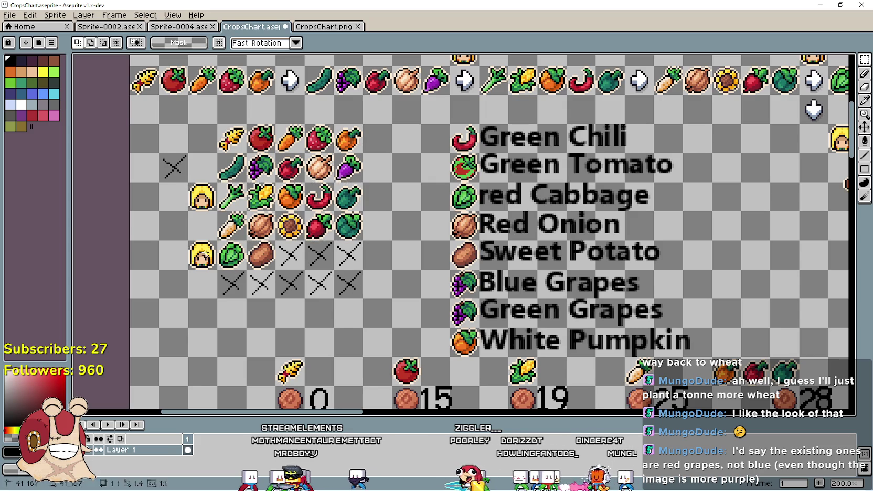
mouse_move(205, 253)
left_mouse_down()
mouse_move(314, 257)
mouse_move(346, 291)
left_mouse_up()
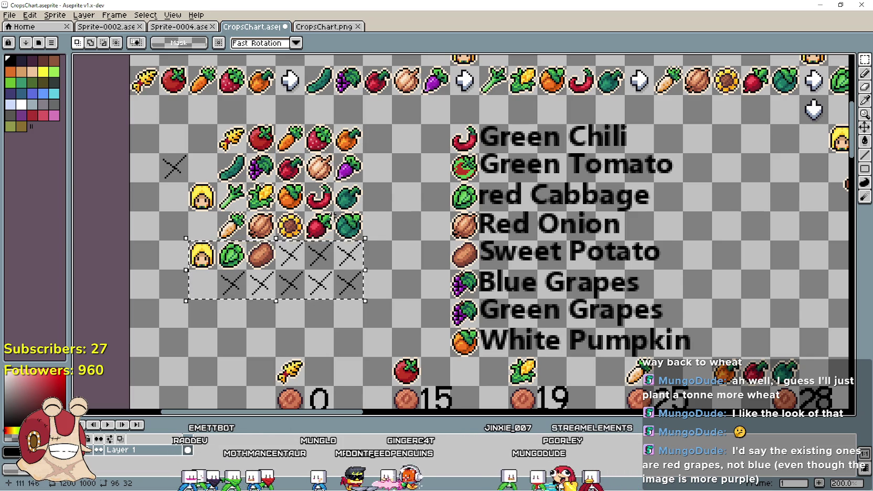
left_click(331, 214)
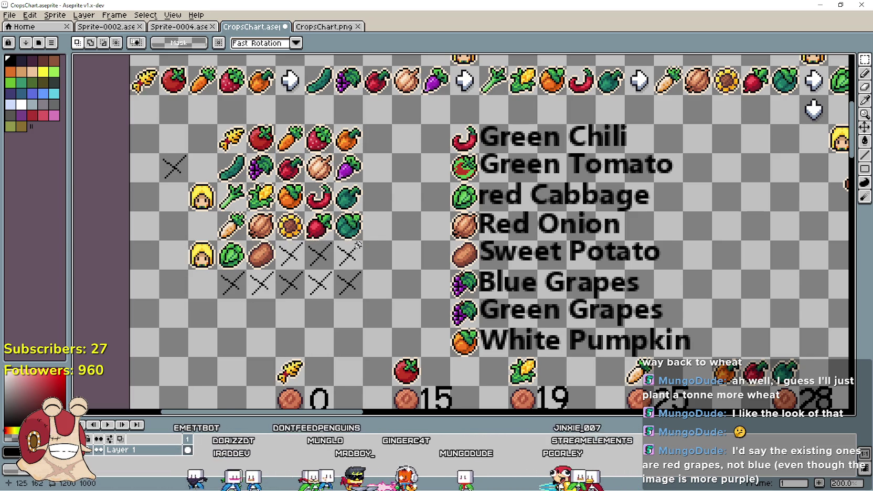
mouse_move(215, 179)
left_mouse_down()
mouse_move(252, 213)
mouse_move(367, 215)
left_mouse_up()
left_click(218, 242)
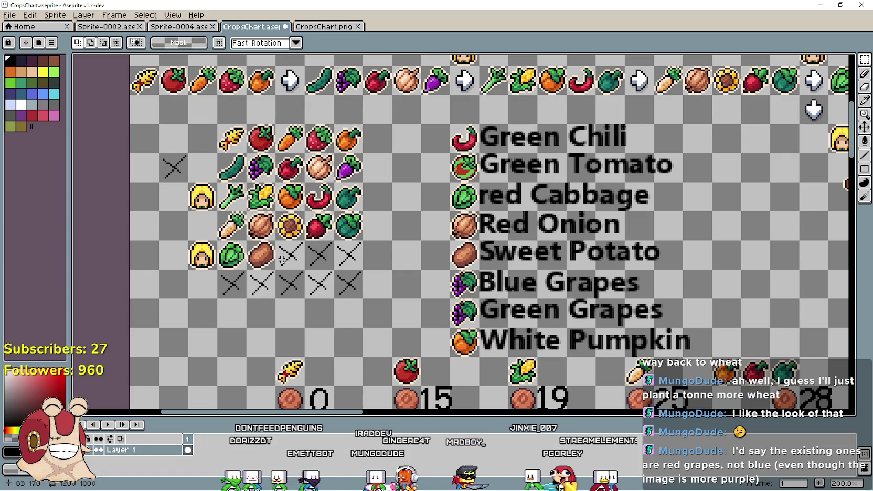
After a trial selection of the bottom rows, marquee the entire crop grid
mouse_move(189, 243)
left_mouse_down()
mouse_move(327, 263)
mouse_move(349, 292)
left_mouse_up()
left_click(171, 137)
mouse_move(170, 137)
left_mouse_down()
mouse_move(386, 201)
mouse_move(367, 297)
left_mouse_up()
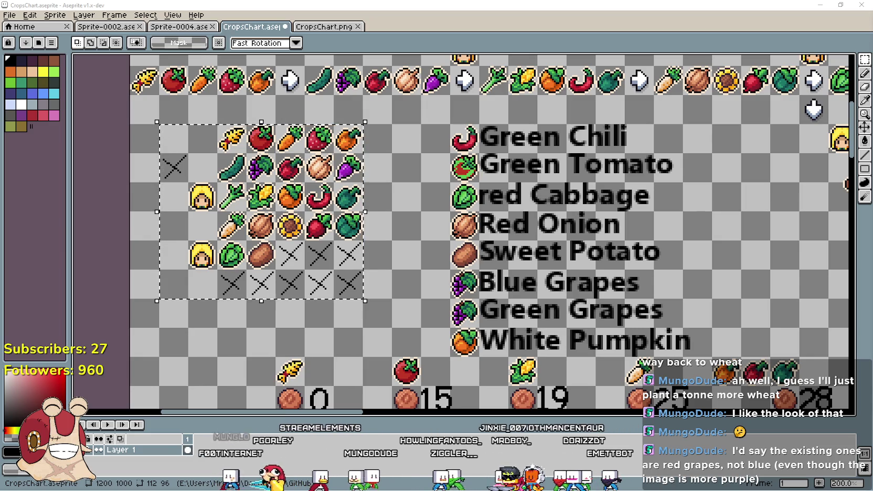
mouse_move(576, 236)
left_mouse_down()
mouse_move(625, 224)
mouse_move(586, 237)
left_mouse_up()
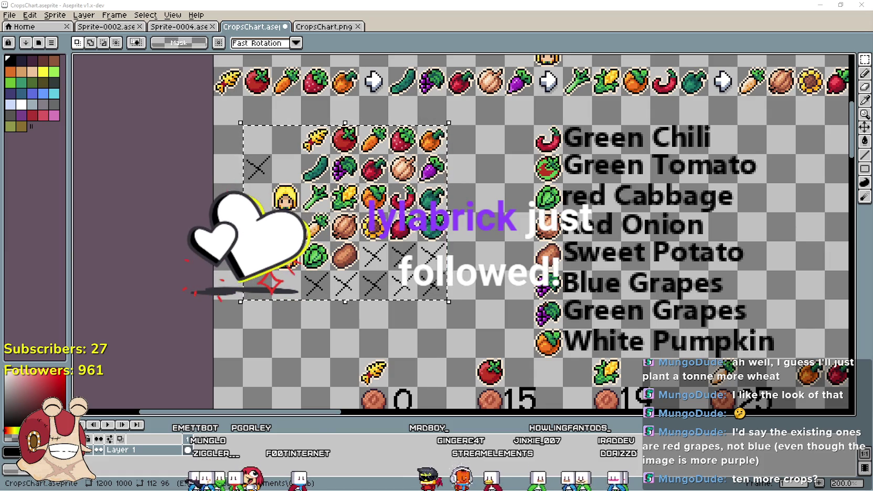
key("alt+Tab")
Replace the search query with 'red corn vs yellow corn' and show image results
triple_click(297, 111)
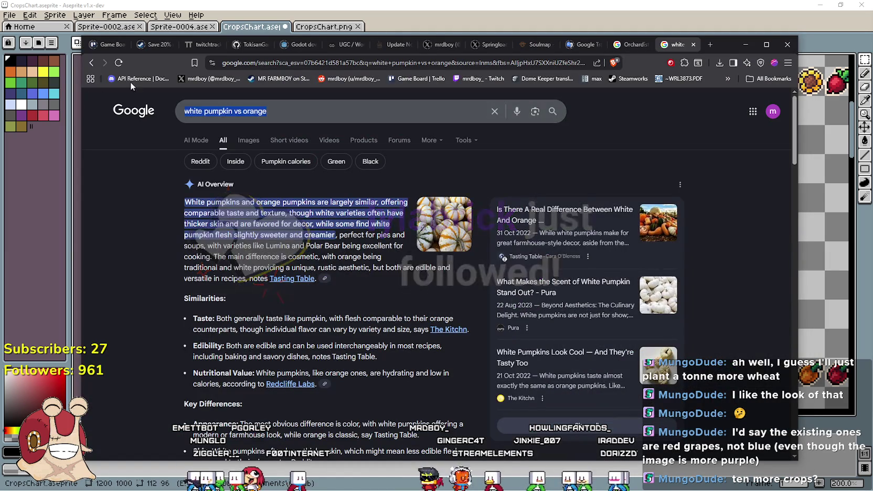
type("red corn ve")
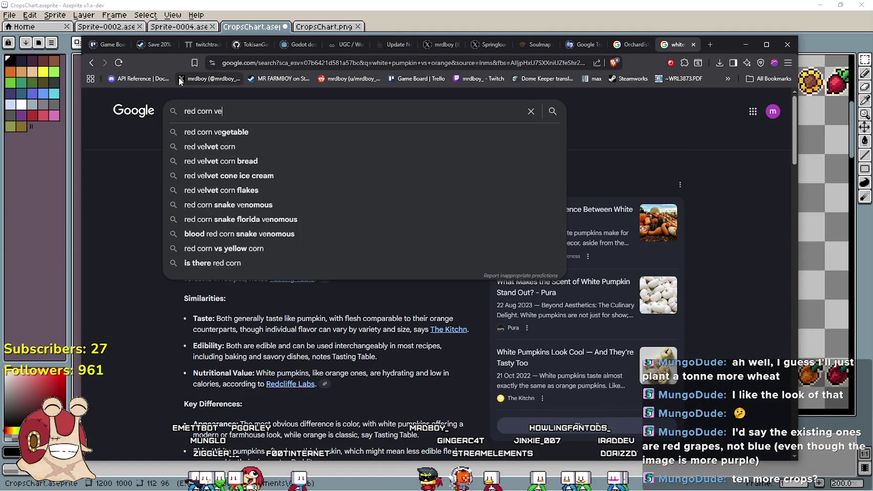
key("BackSpace")
type("s")
left_click(291, 132)
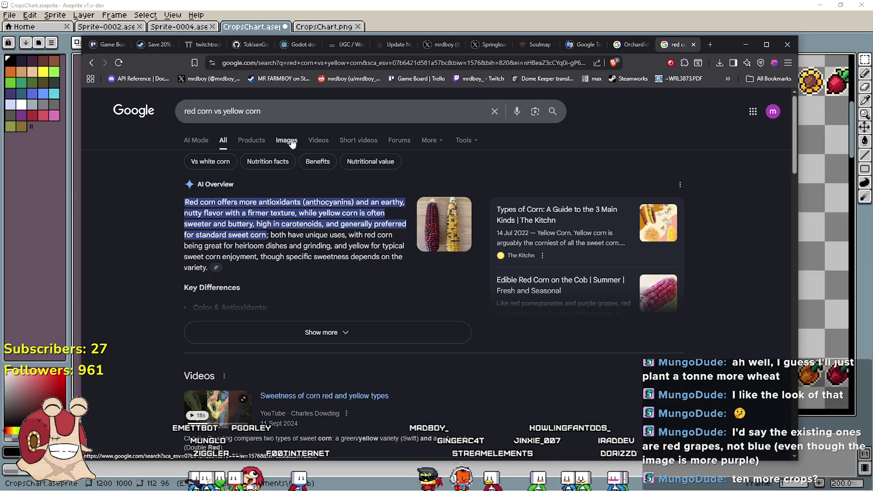
left_click(291, 140)
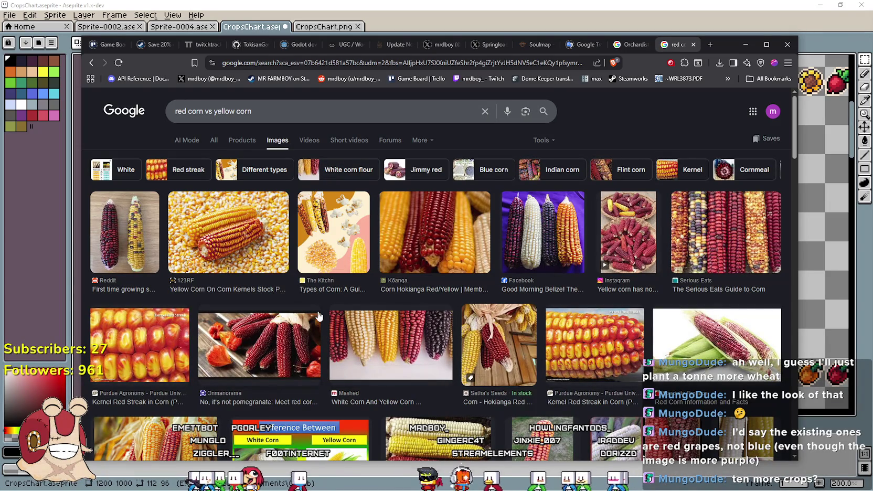
Preview the mashed corn and Facebook multicoloured corn images, then return to Aseprite
left_click(395, 356)
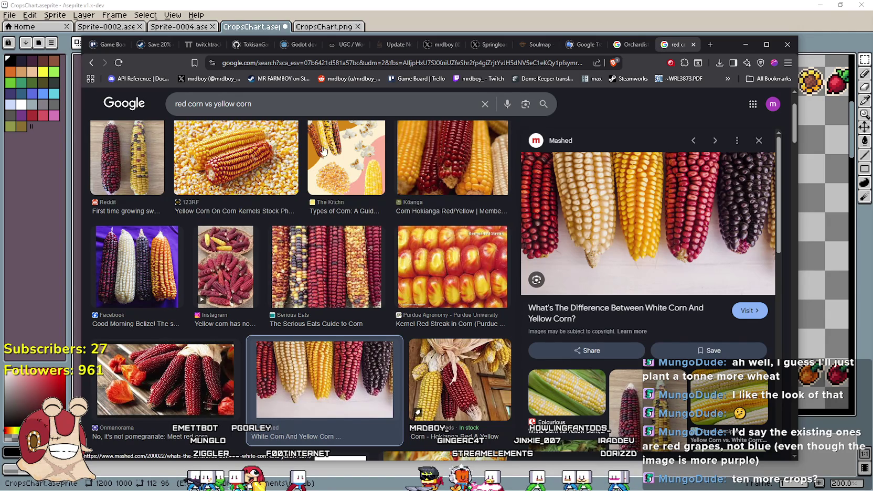
left_click(149, 258)
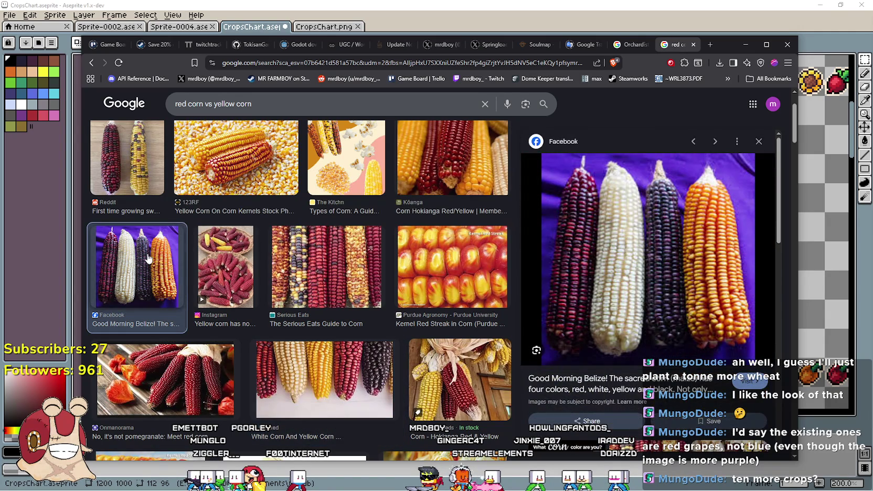
left_click(836, 217)
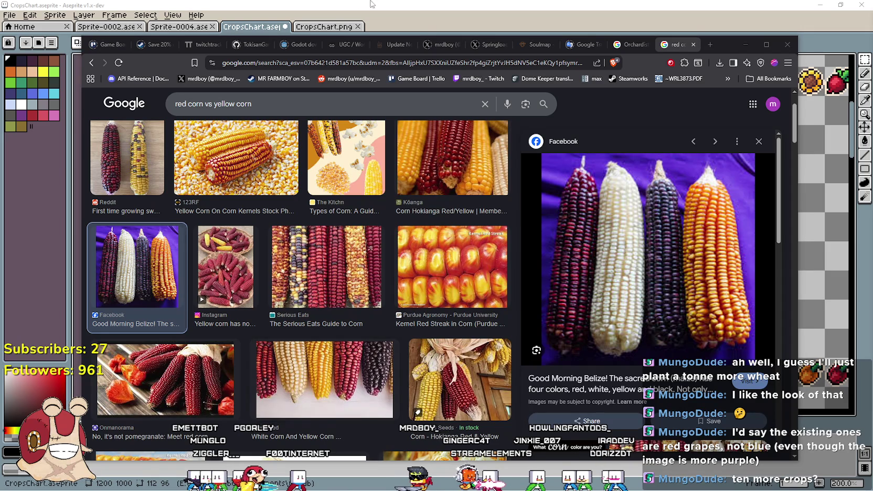
left_click(745, 44)
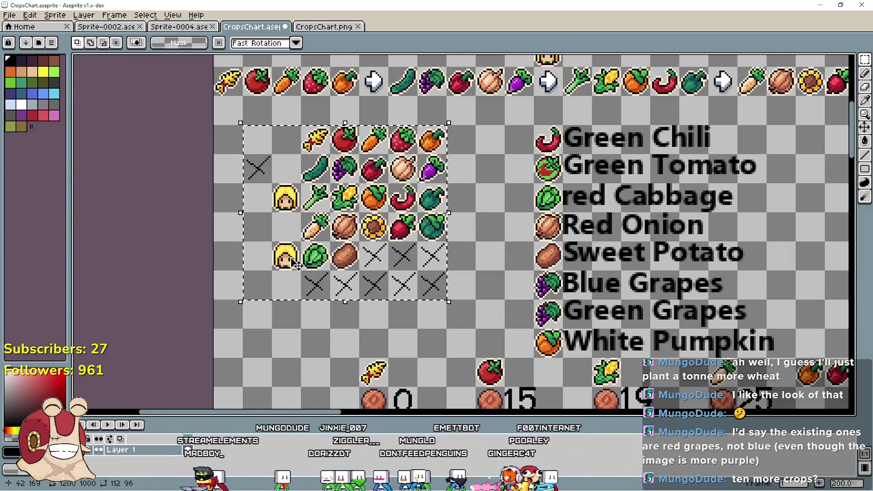
Select grid blocks and place a copy of the blonde portrait one row lower
left_click(288, 334)
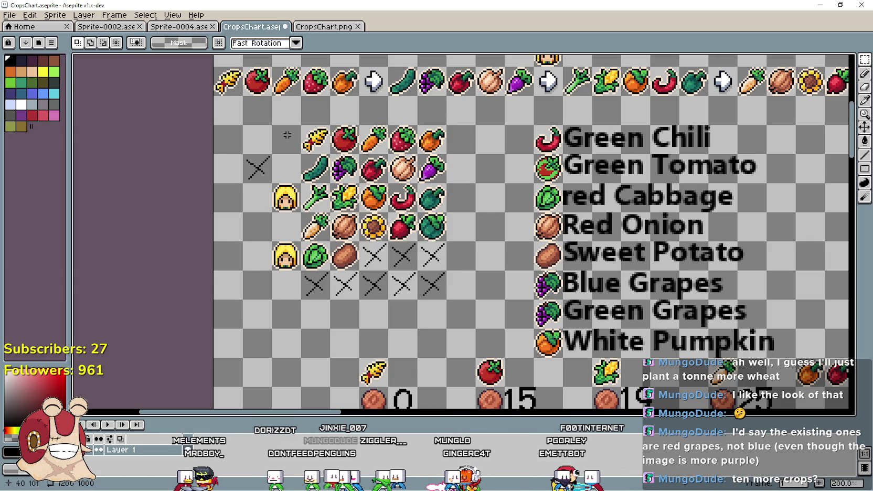
mouse_move(284, 135)
left_mouse_down()
mouse_move(461, 178)
mouse_move(429, 159)
left_mouse_up()
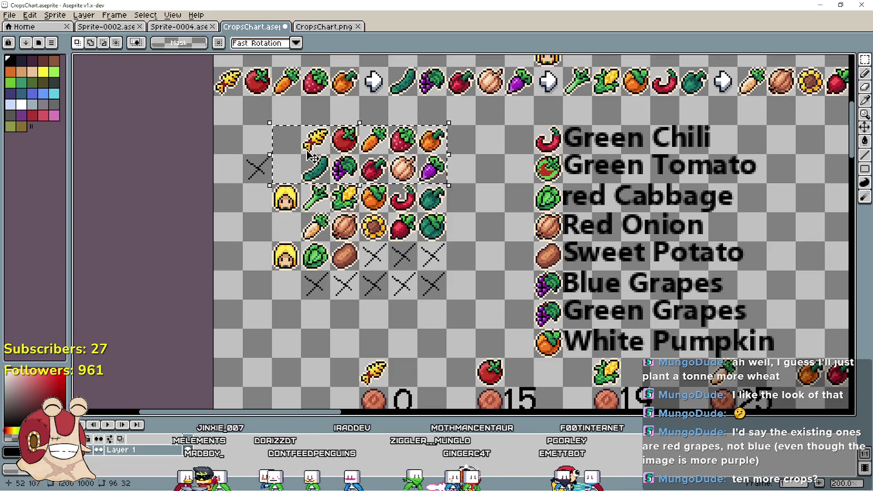
mouse_move(275, 186)
left_mouse_down()
mouse_move(298, 210)
mouse_move(448, 242)
left_mouse_up()
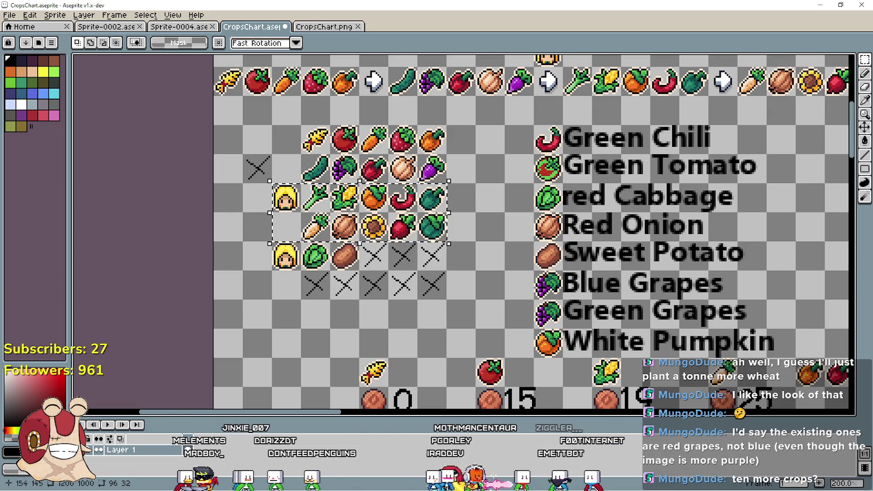
left_click_drag(273, 242, 444, 288)
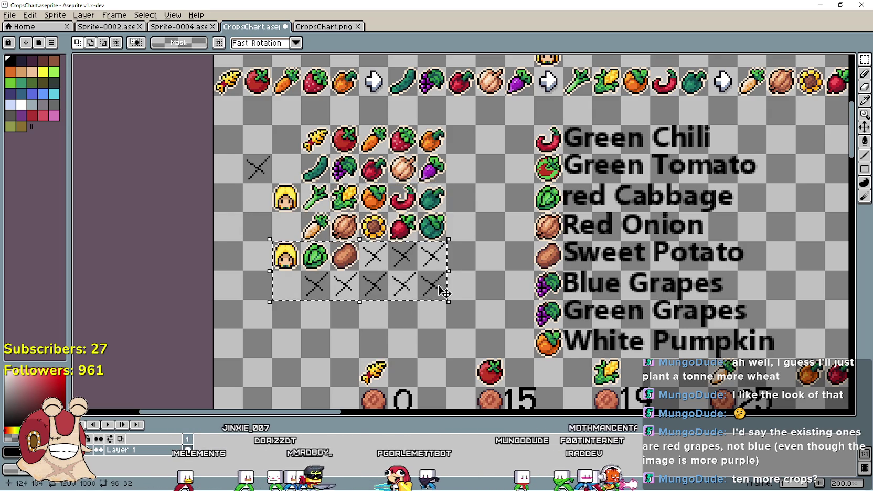
mouse_move(275, 335)
left_mouse_down()
mouse_move(260, 272)
mouse_move(278, 257)
mouse_move(417, 280)
left_mouse_up()
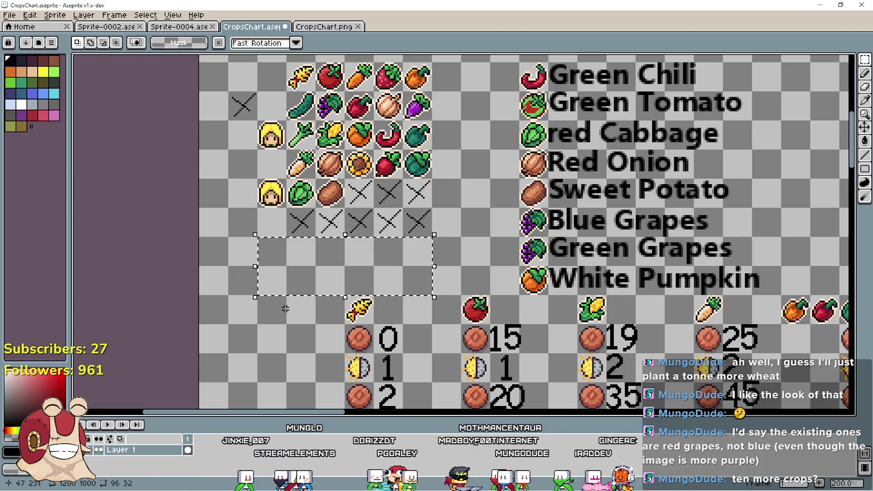
mouse_move(256, 179)
left_mouse_down()
mouse_move(286, 208)
mouse_move(269, 200)
mouse_move(268, 251)
mouse_move(425, 289)
left_mouse_up()
left_click(362, 259)
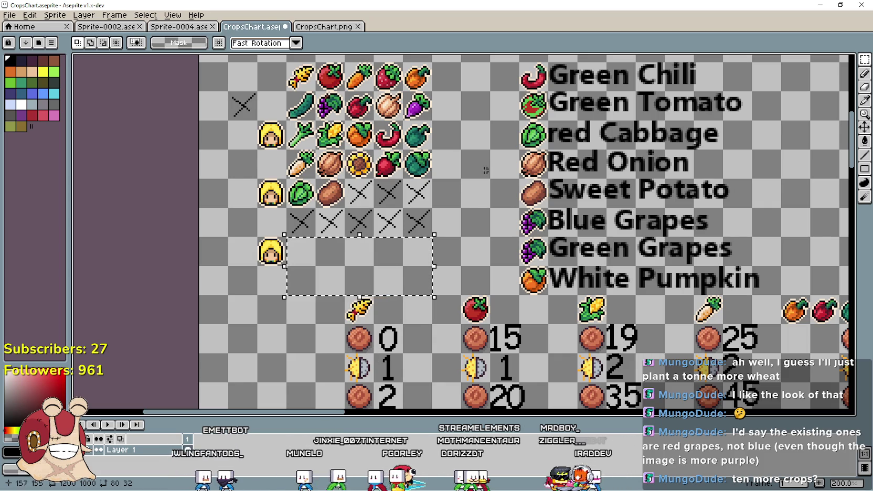
Recentre the grid and check alignment of the leek and wheat cells
mouse_move(476, 191)
left_mouse_down()
mouse_move(473, 210)
mouse_move(529, 247)
left_mouse_up()
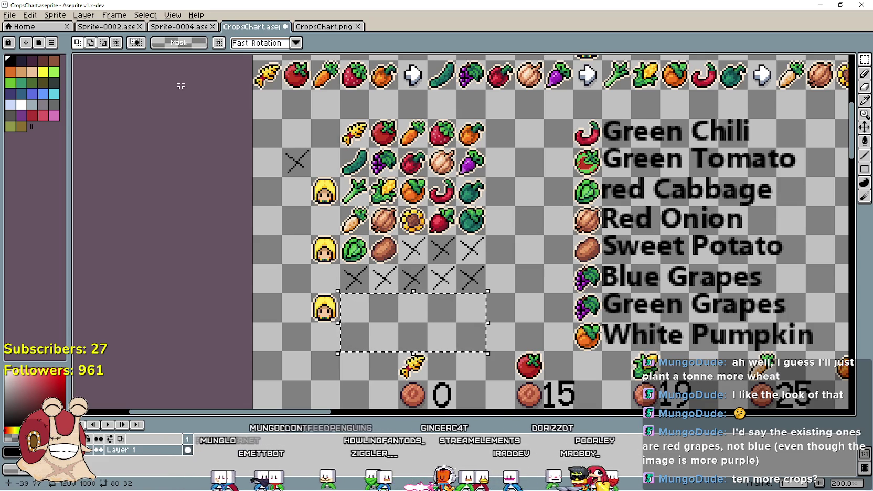
left_click(354, 191)
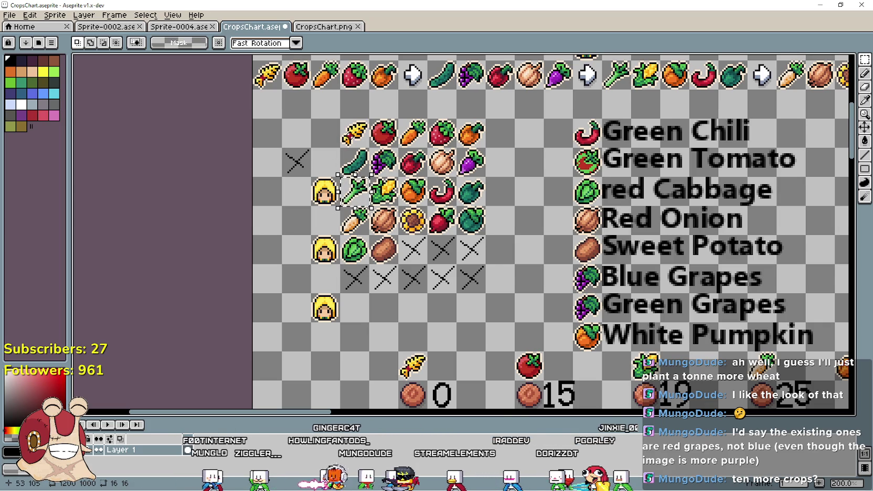
left_click(355, 132)
left_click(350, 188)
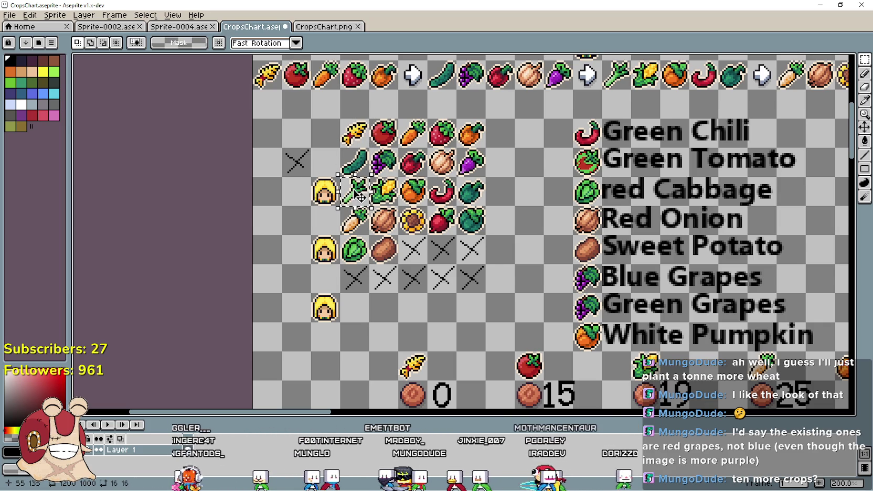
scroll(551, 231, "down", 1)
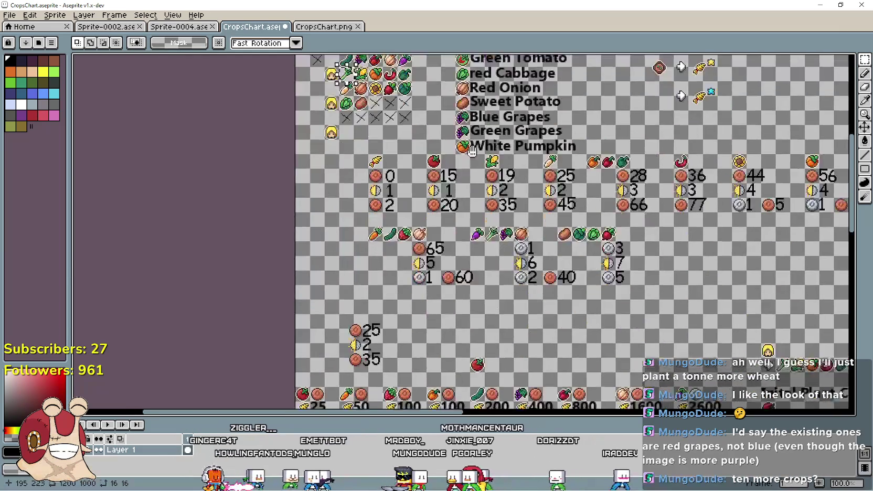
scroll(448, 260, "down", 5)
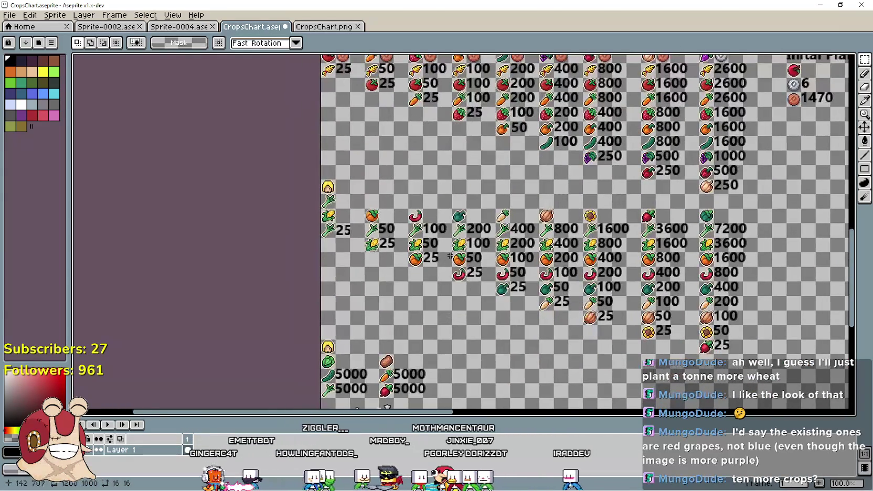
scroll(327, 231, "up", 1)
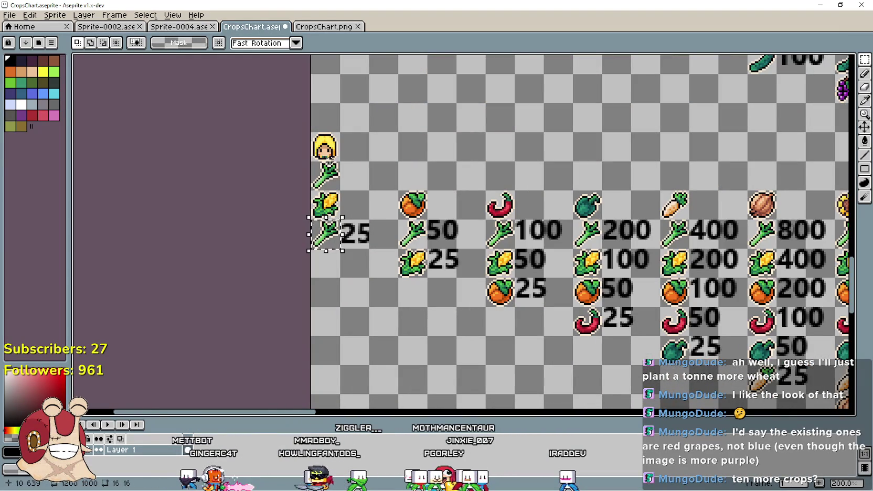
left_click(323, 175)
key("ctrl+d")
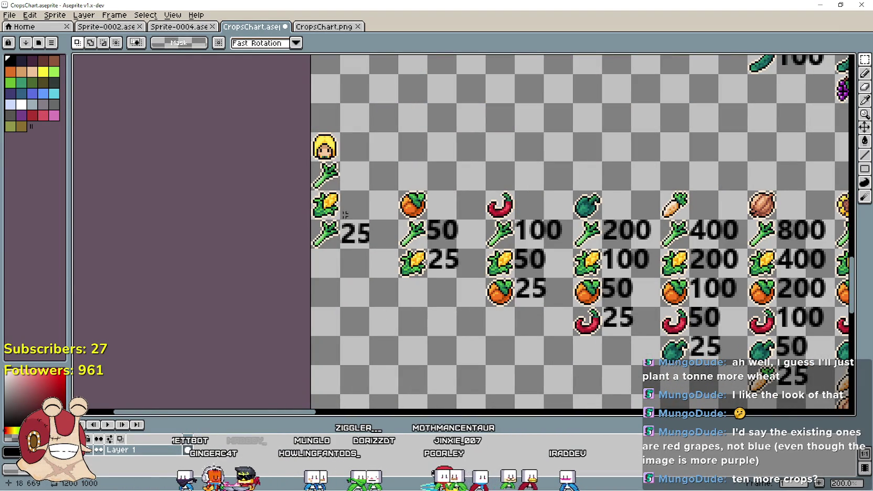
left_click_drag(336, 215, 400, 252)
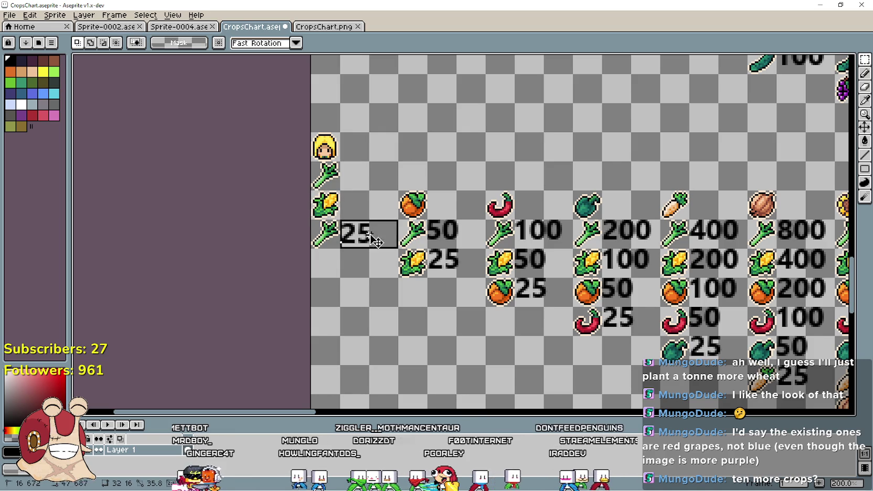
scroll(360, 288, "down", 1)
scroll(472, 314, "right", 3)
scroll(525, 341, "down", 1)
mouse_move(684, 362)
left_mouse_down()
mouse_move(441, 244)
mouse_move(252, 202)
left_mouse_up()
scroll(390, 249, "down", 1)
scroll(390, 249, "up", 5)
scroll(407, 188, "up", 10)
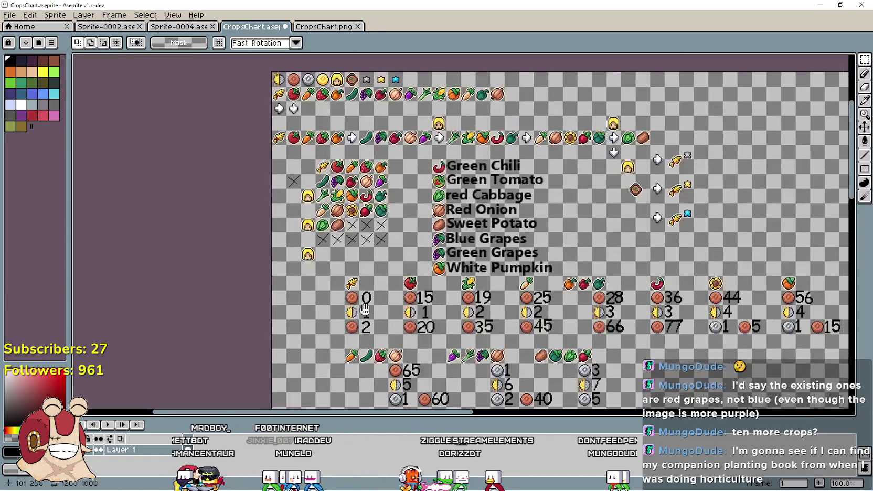
scroll(488, 264, "left", 5)
scroll(489, 265, "down", 2)
scroll(503, 210, "up", 5)
left_click_drag(508, 185, 561, 241)
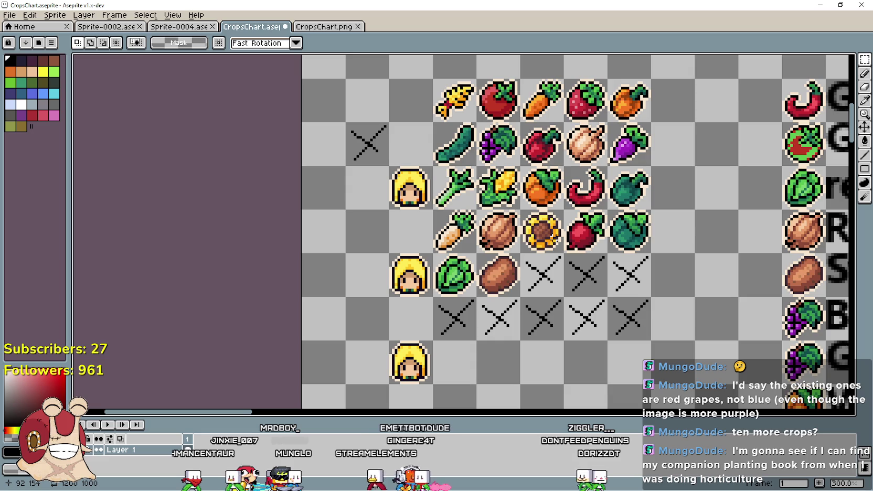
left_click_drag(529, 254, 406, 296)
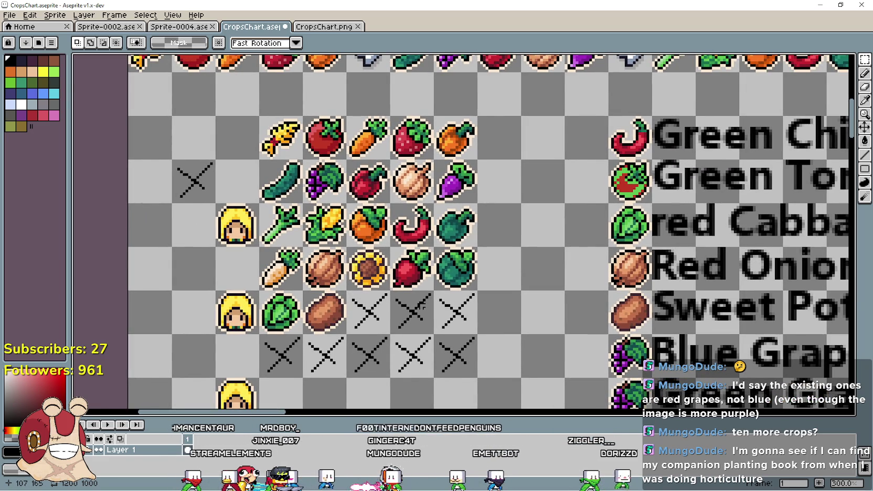
scroll(342, 283, "up", 3)
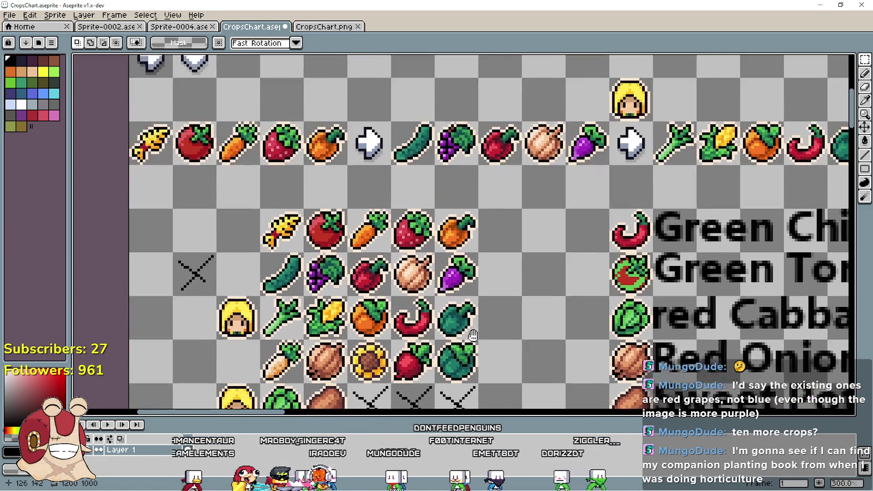
scroll(445, 261, "down", 3)
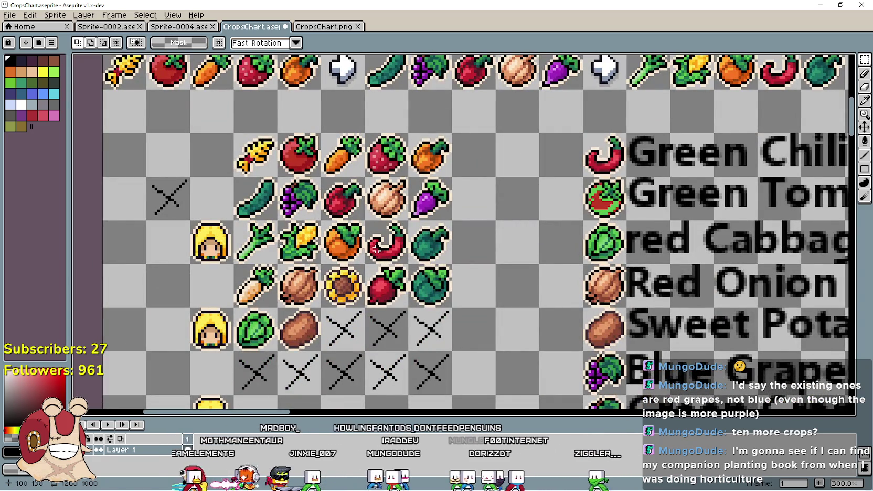
scroll(376, 251, "down", 1)
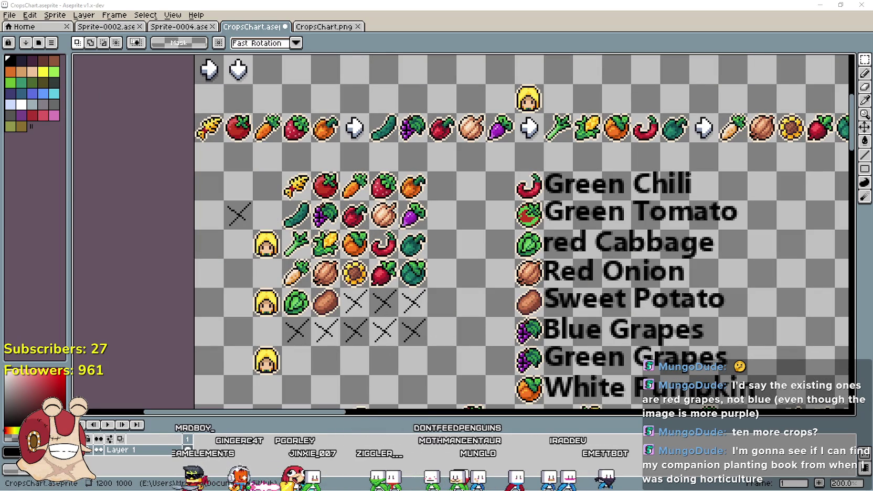
scroll(556, 312, "down", 2)
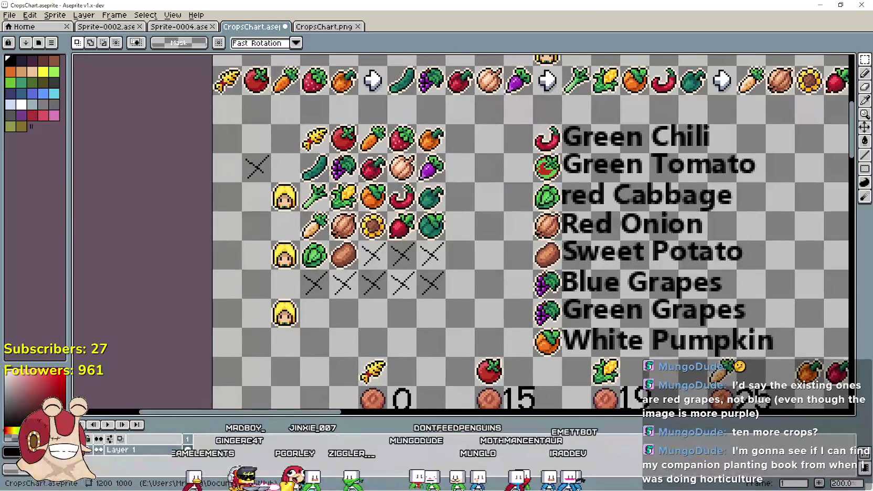
Move the arrows, carrots and stars block up and to the right
scroll(556, 312, "down", 2)
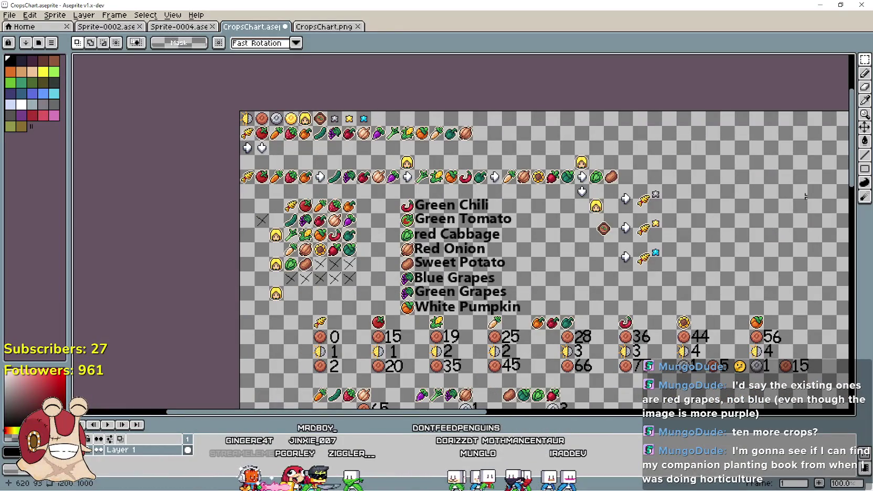
scroll(625, 257, "right", 4)
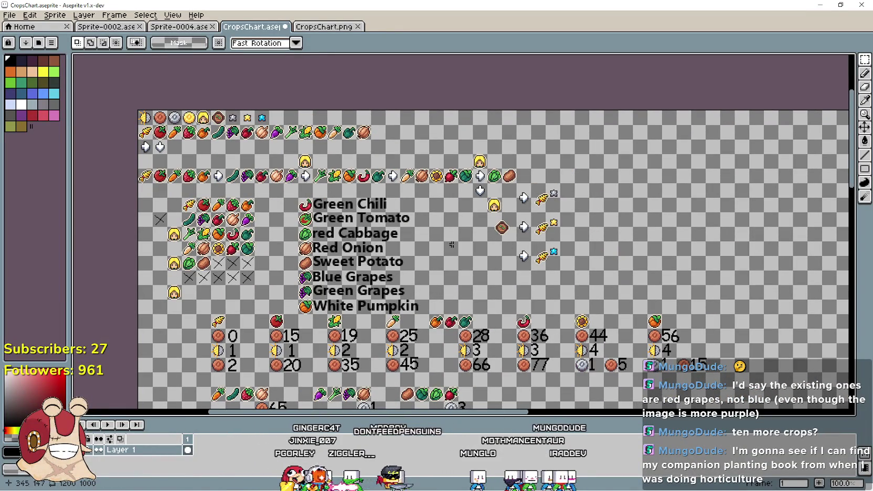
mouse_move(496, 217)
left_mouse_down()
mouse_move(617, 234)
mouse_move(502, 238)
left_mouse_up()
scroll(617, 234, "up", 1)
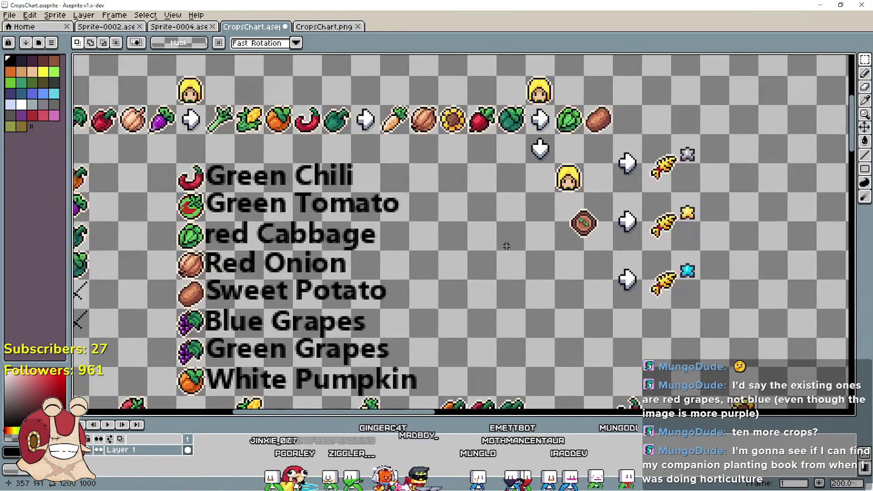
scroll(509, 258, "down", 1)
mouse_move(528, 313)
left_mouse_down()
mouse_move(546, 286)
mouse_move(650, 205)
mouse_move(649, 193)
left_mouse_up()
mouse_move(624, 223)
left_mouse_down()
mouse_move(632, 225)
mouse_move(658, 173)
mouse_move(684, 153)
left_mouse_up()
key("Return")
Bring the crop name labels into view, start a new text label, and switch to Chrome
scroll(568, 208, "up", 1)
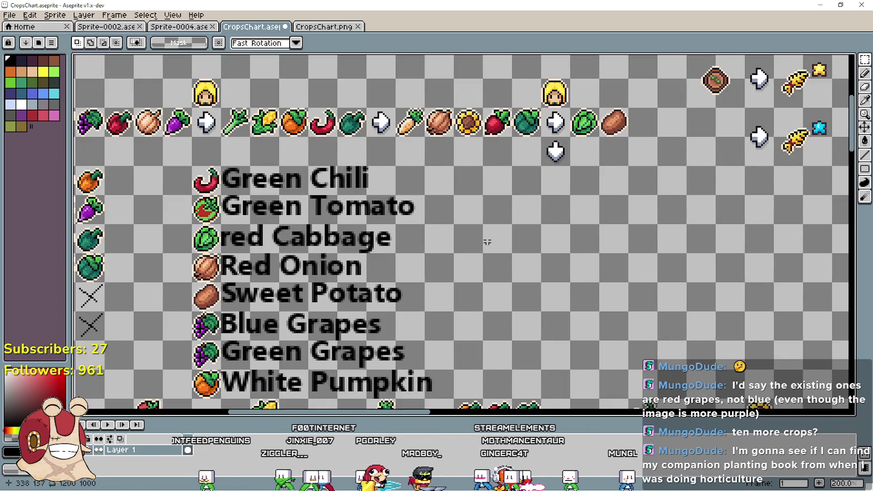
left_click_drag(485, 189, 553, 191)
key("ctrl+t")
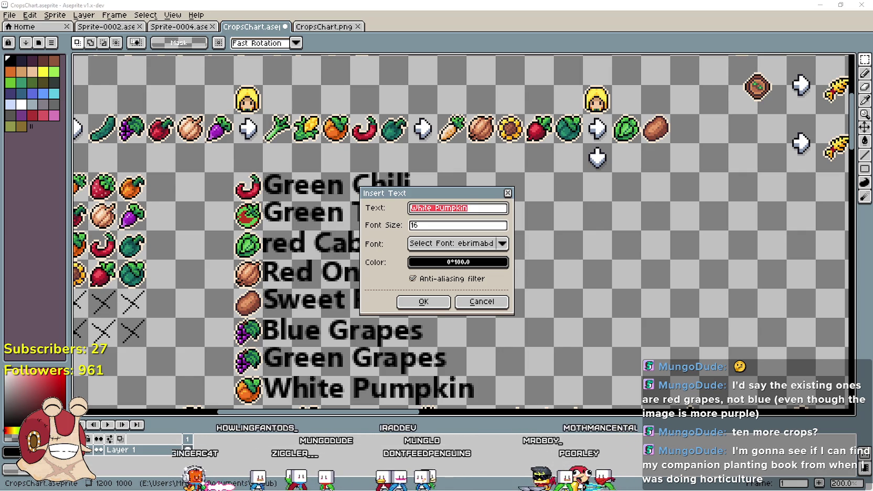
key("alt+Tab")
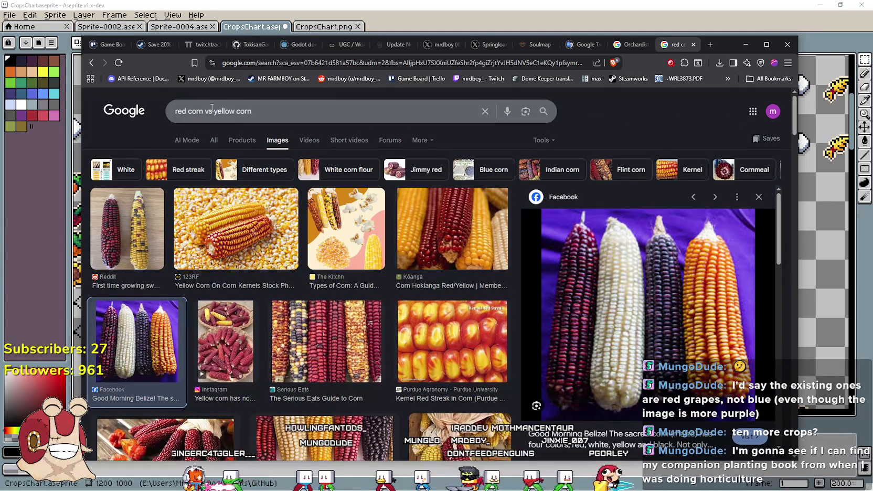
Extend the search to 'red corn vs yellow corn vs blue corn' and skim The Kitchn's corn-types article
left_click(278, 112)
type("vs blue corn")
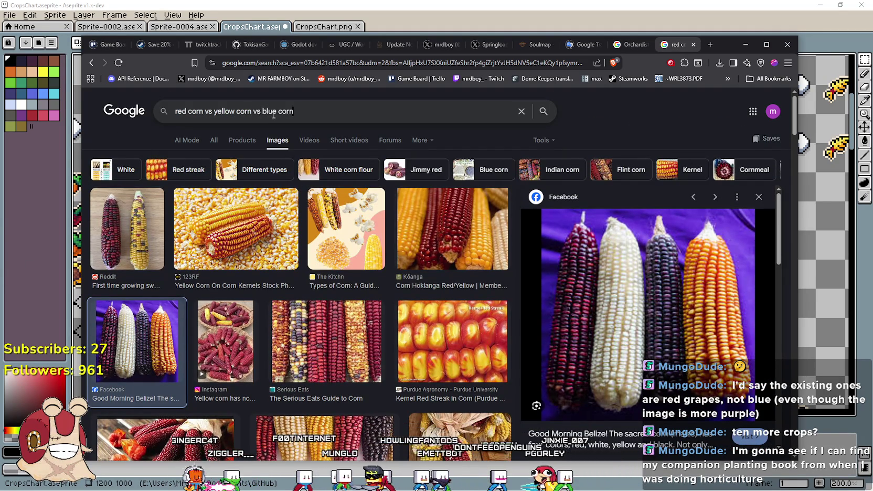
key("Return")
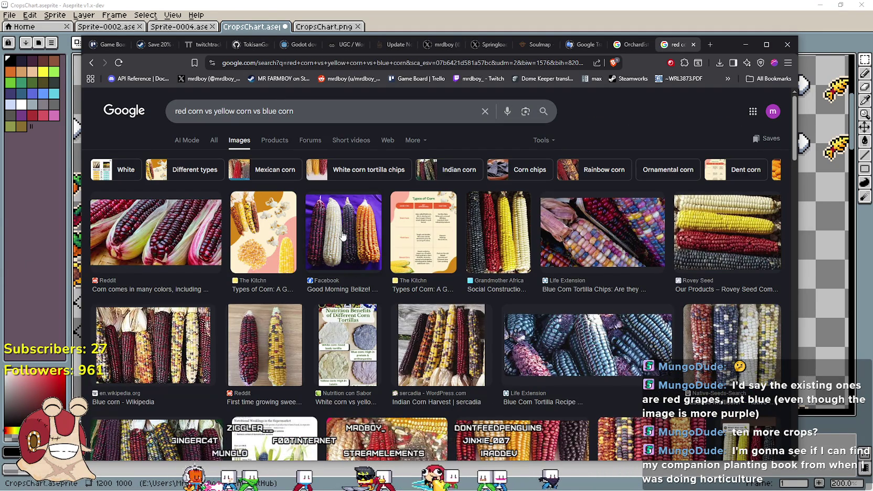
left_click(280, 245)
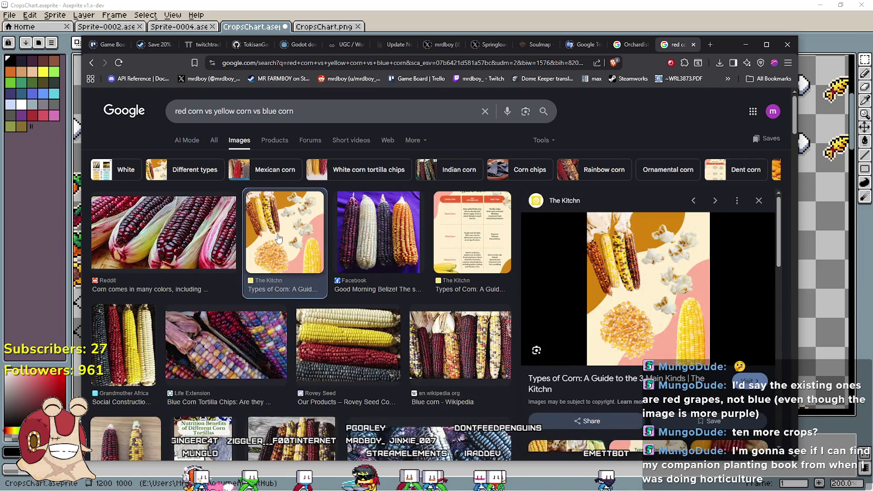
left_click(617, 379)
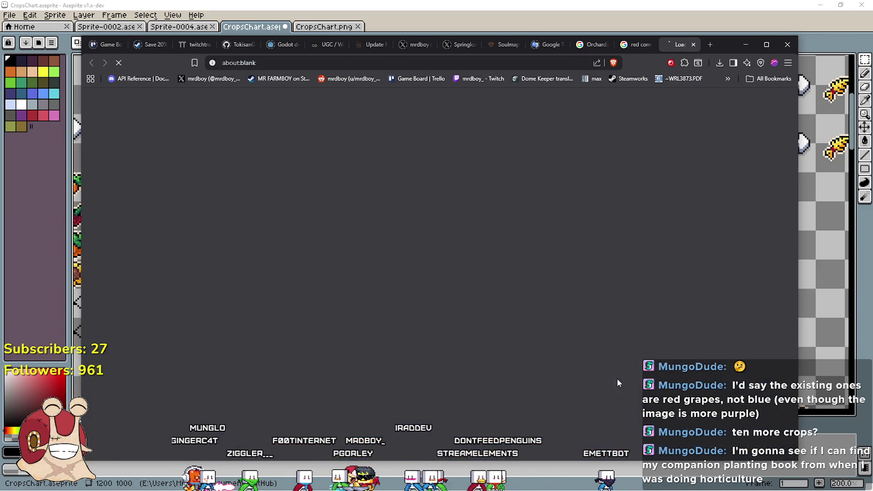
scroll(428, 289, "down", 10)
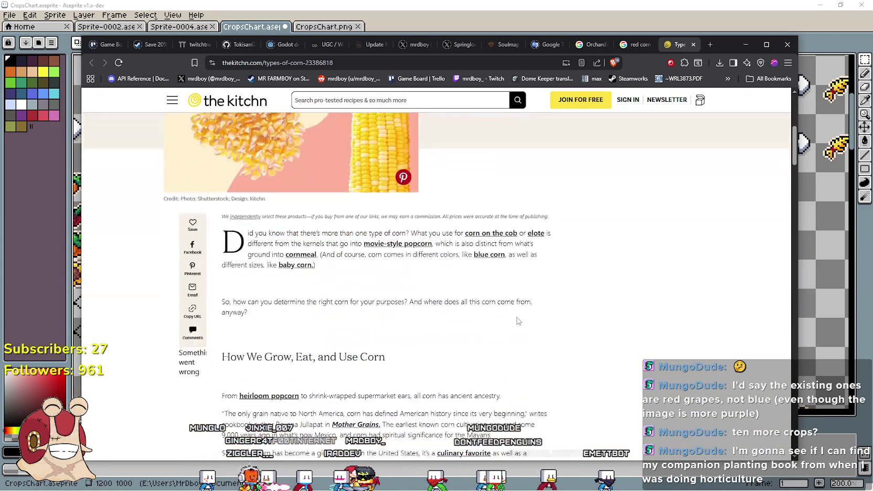
scroll(409, 276, "down", 3)
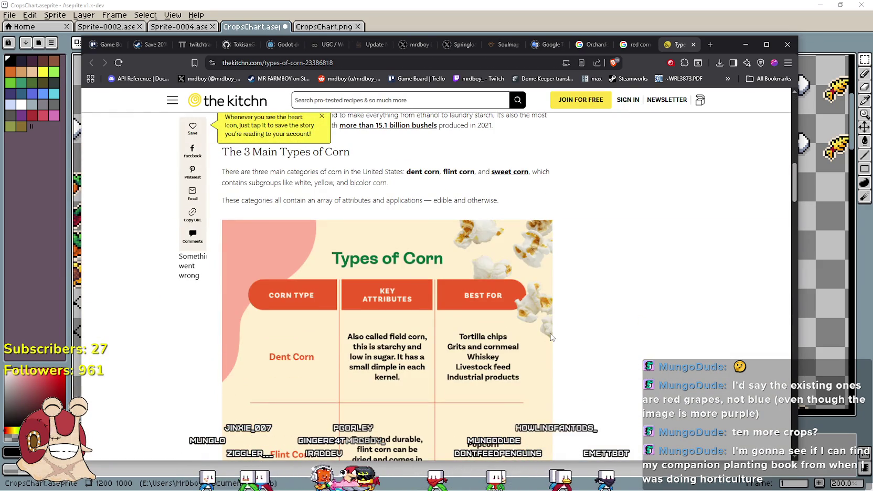
scroll(551, 336, "down", 4)
scroll(349, 239, "down", 4)
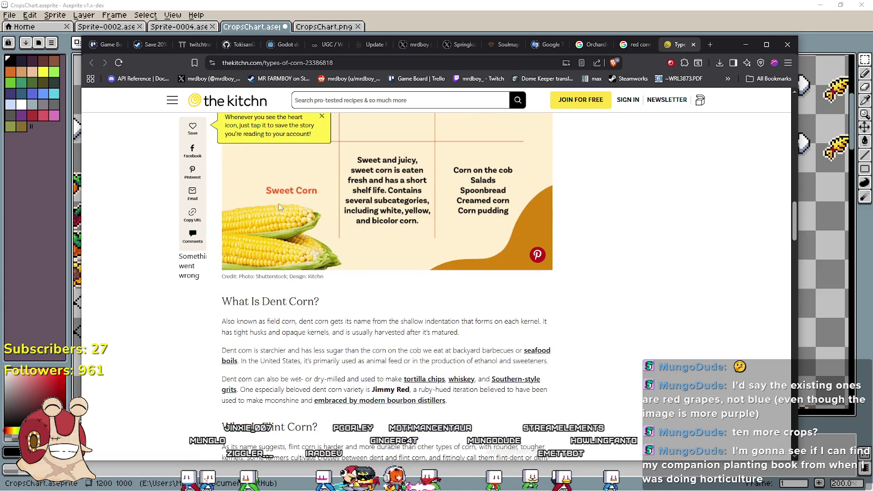
left_click(693, 44)
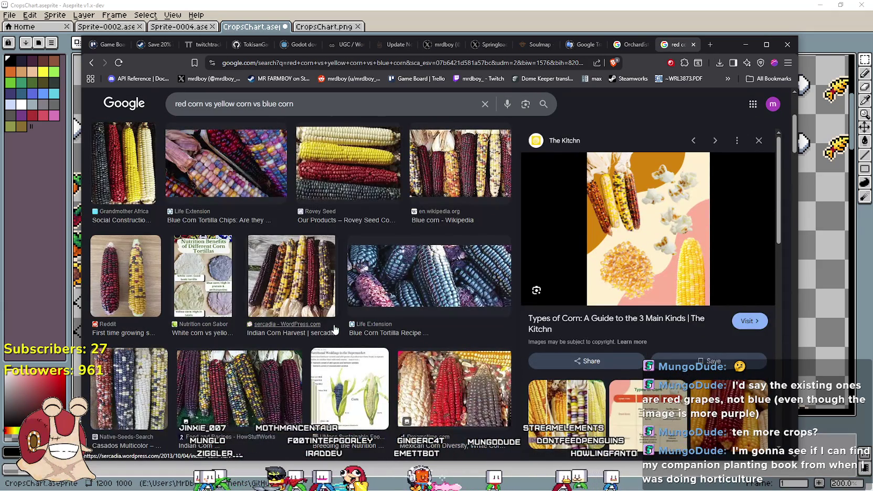
Open the Rovey Seed corn page from the image results, then close it
scroll(334, 329, "up", 2)
left_click(355, 248)
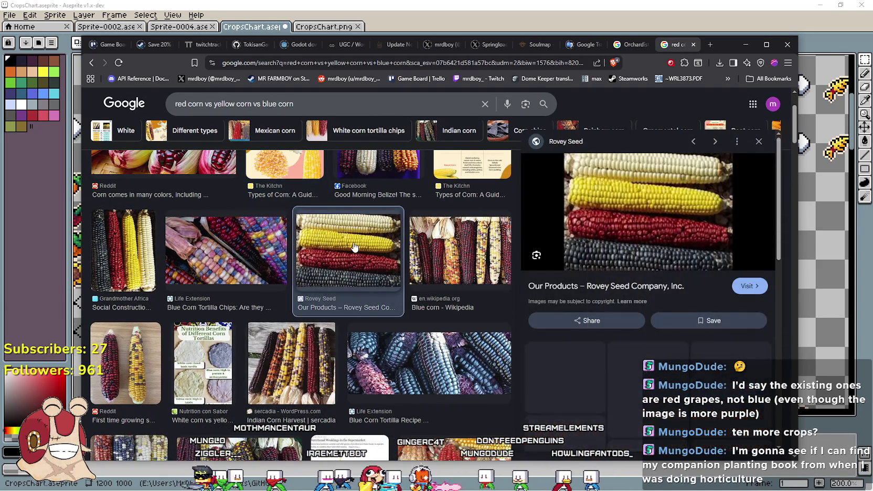
left_click(655, 288)
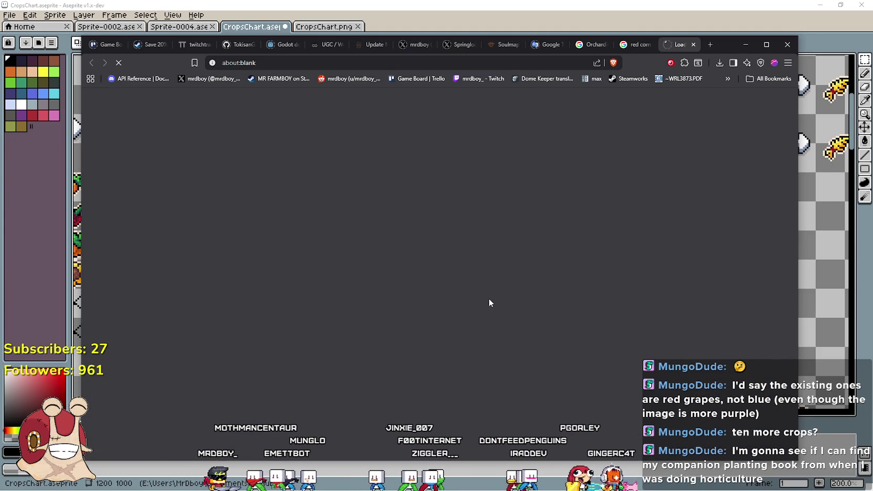
left_click(637, 49)
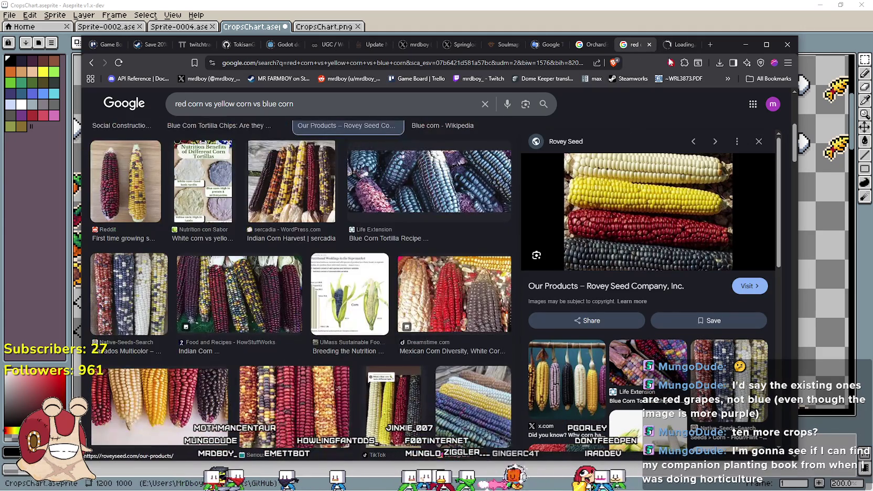
left_click(677, 45)
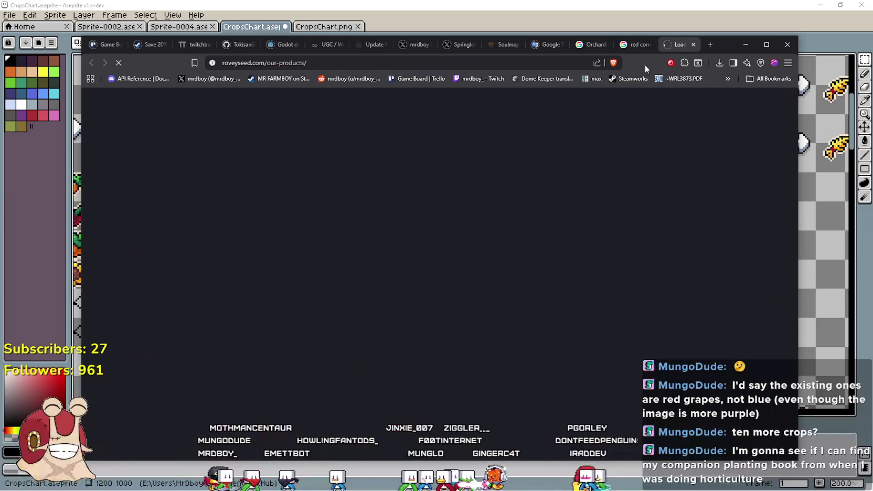
left_click(635, 45)
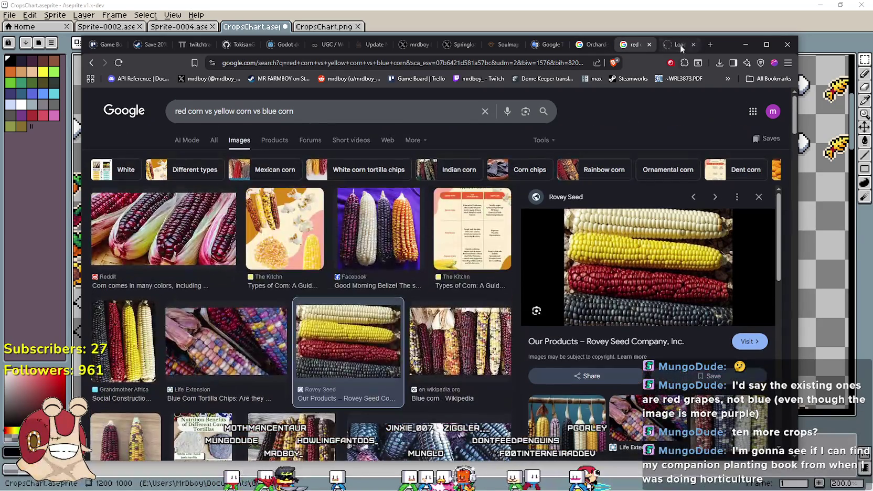
left_click(680, 45)
left_click(693, 45)
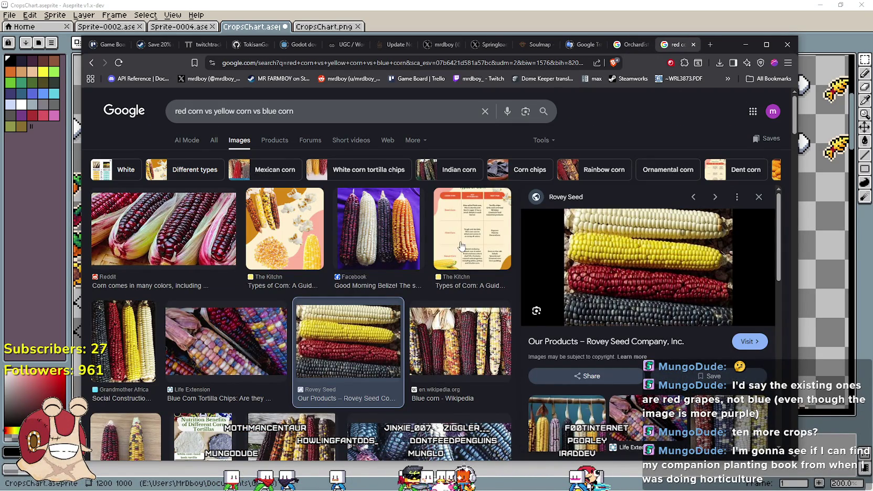
Preview the corn tortilla nutrition comparison image, then return to Aseprite
scroll(461, 246, "down", 3)
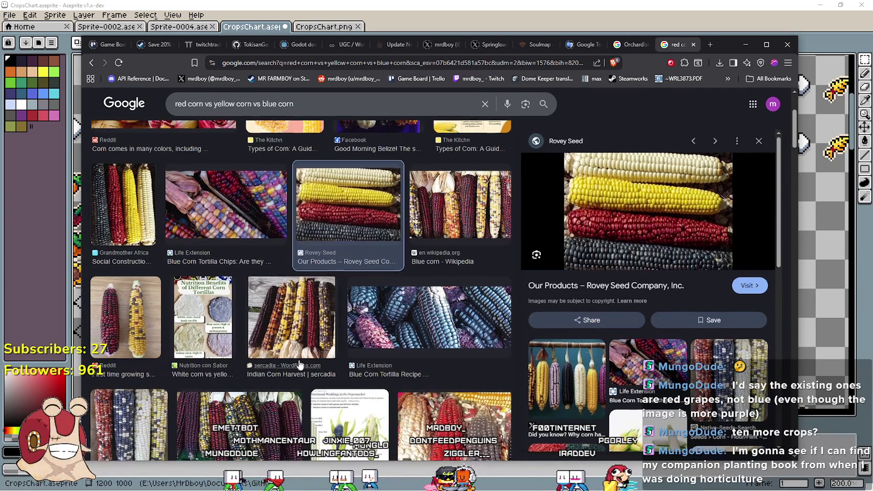
scroll(300, 366, "down", 1)
left_click(217, 269)
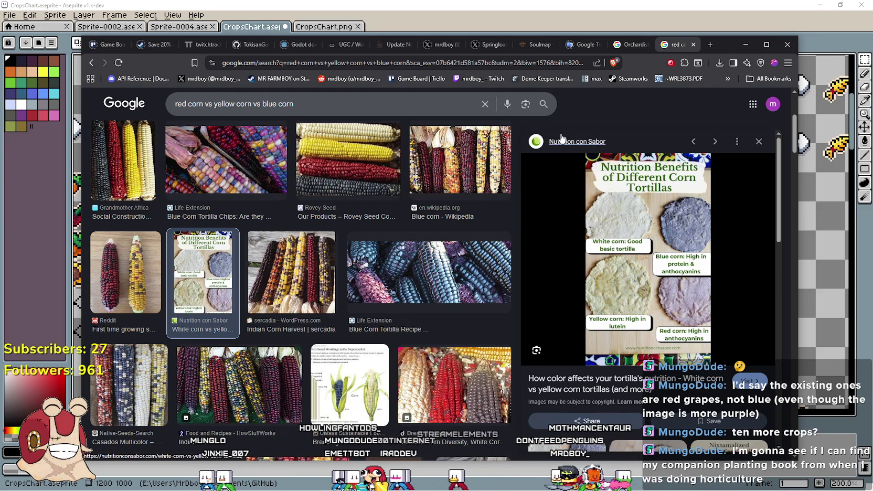
left_click(507, 4)
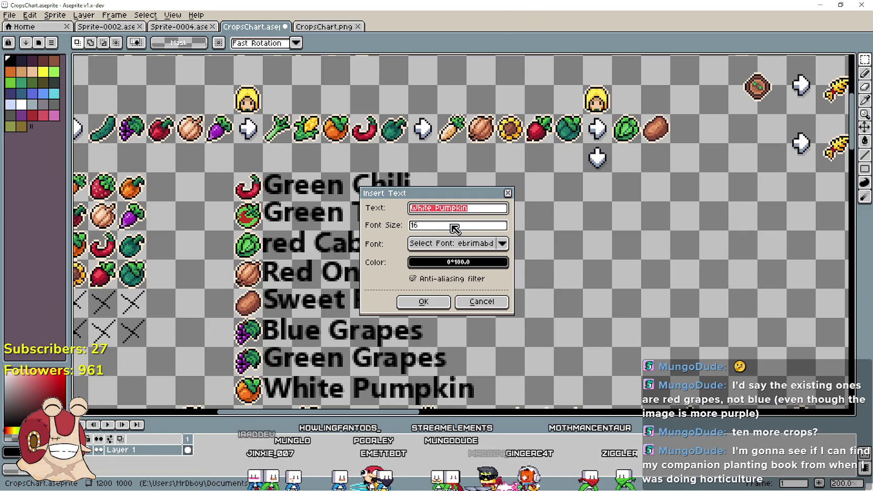
Insert 'White Corn' and 'Blue Corn' labels, stacked to the right of the crop names
type("White Co")
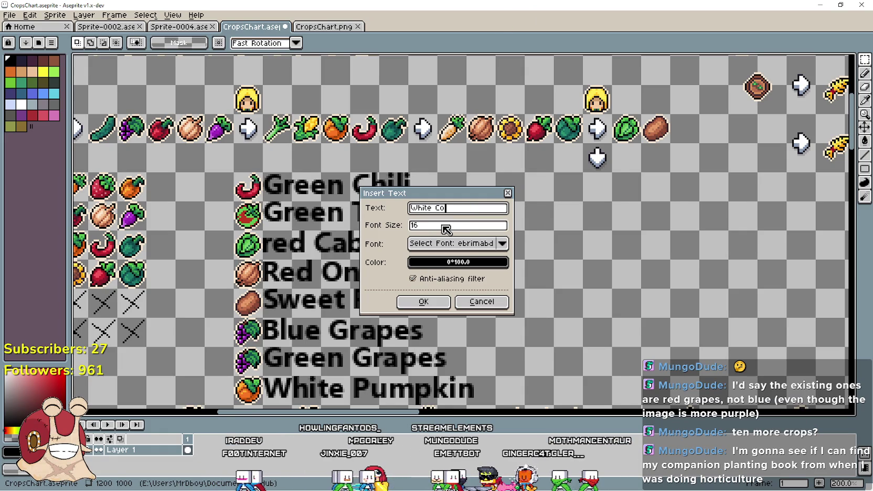
type("rn")
key("Return")
mouse_move(446, 229)
left_mouse_down()
mouse_move(585, 236)
mouse_move(592, 184)
left_mouse_up()
key("Return")
key("ctrl+t")
type("Bl")
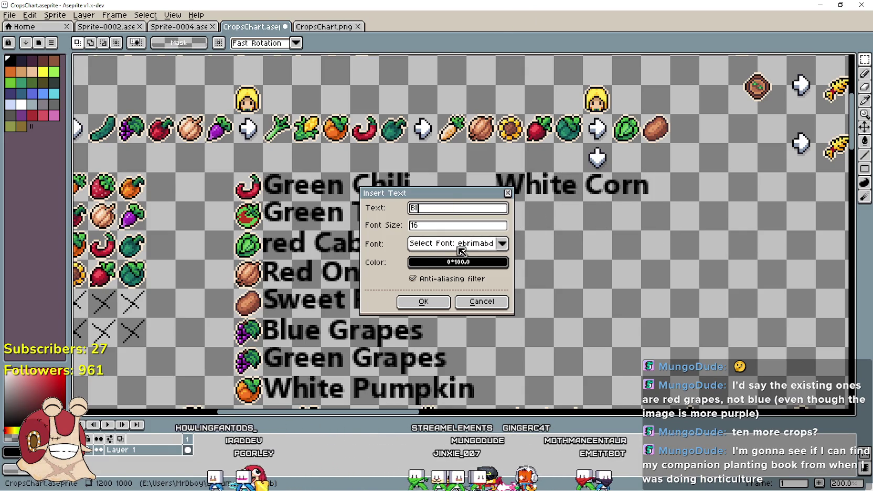
key("Return")
mouse_move(461, 252)
left_mouse_down()
mouse_move(539, 257)
mouse_move(561, 243)
left_mouse_up()
key("Return")
Add a 'Red Corn' label directly beneath Blue Corn
key("ctrl+t")
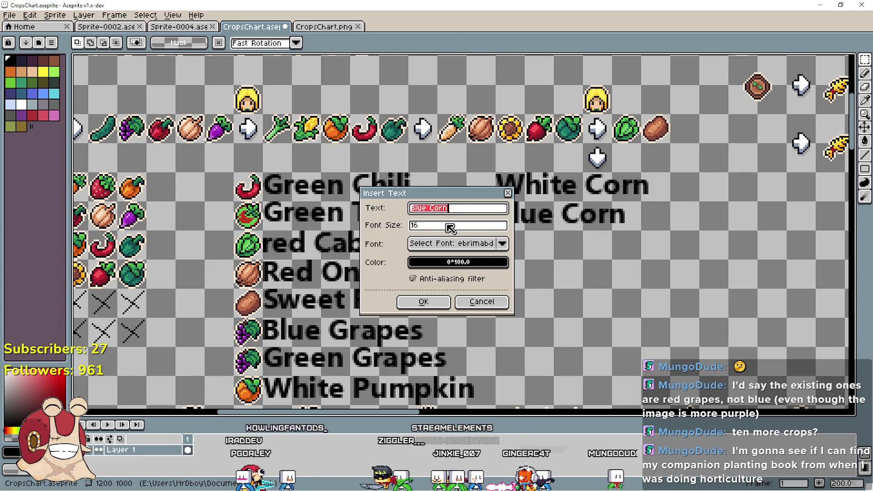
type("Red Co")
key("Return")
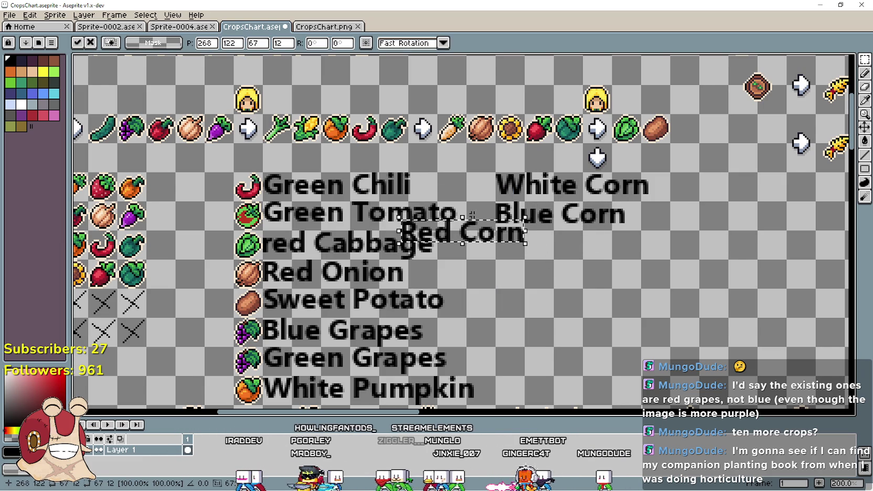
mouse_move(472, 224)
left_mouse_down()
mouse_move(530, 244)
mouse_move(569, 238)
left_mouse_up()
key("Return")
Pan around the chart to review the labels, then switch to Chrome
mouse_move(553, 327)
left_mouse_down()
mouse_move(605, 300)
mouse_move(714, 267)
mouse_move(642, 245)
mouse_move(747, 251)
mouse_move(709, 257)
mouse_move(533, 239)
left_mouse_up()
mouse_move(491, 269)
left_mouse_down()
mouse_move(601, 257)
mouse_move(518, 274)
left_mouse_up()
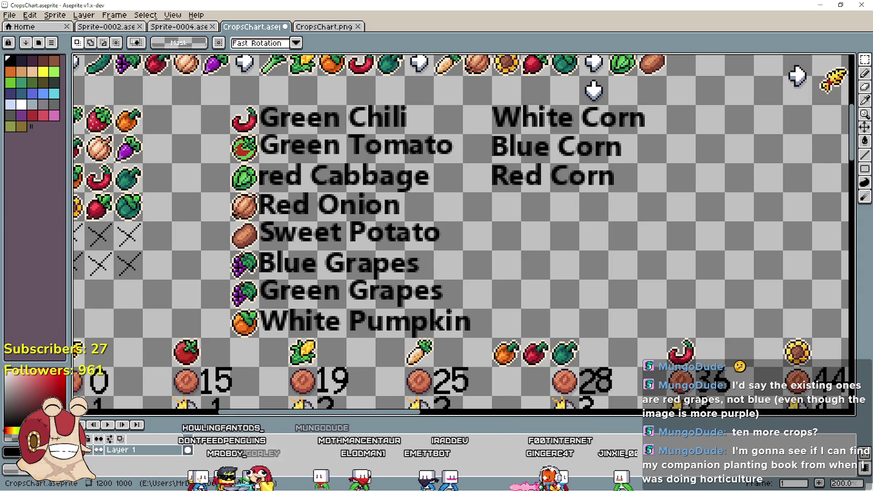
left_click_drag(465, 266, 571, 262)
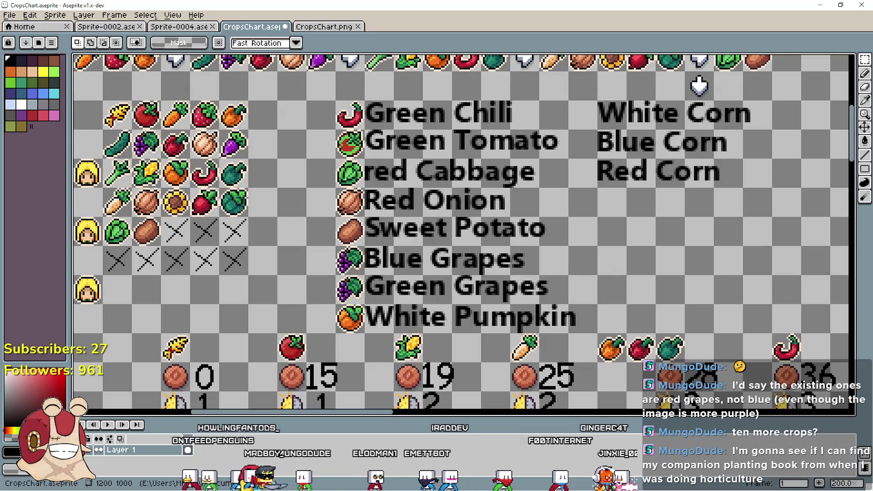
key("alt+Tab")
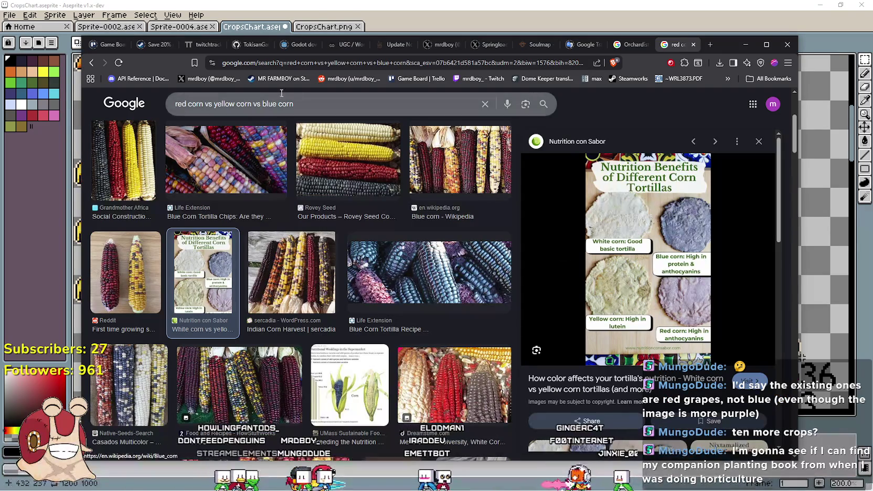
Search images for 'red raddish vs white raddish' and preview the Johnny's Selected Seeds radish chart
type("red dad")
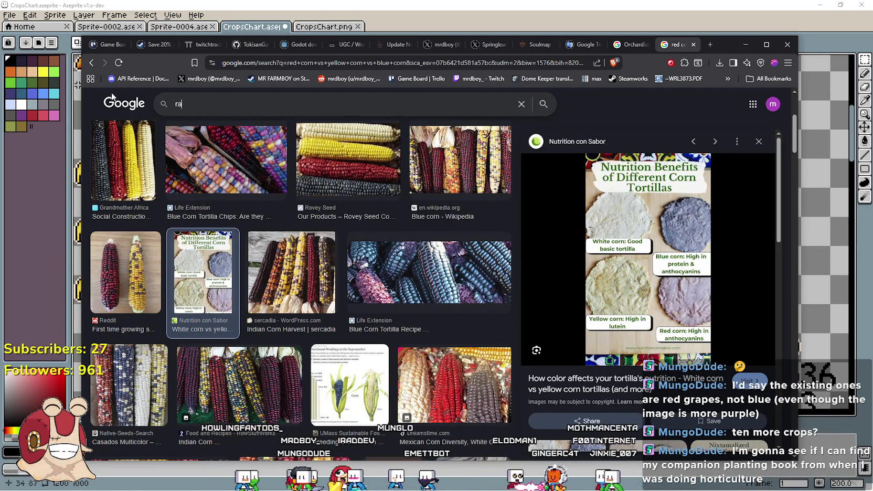
type("d")
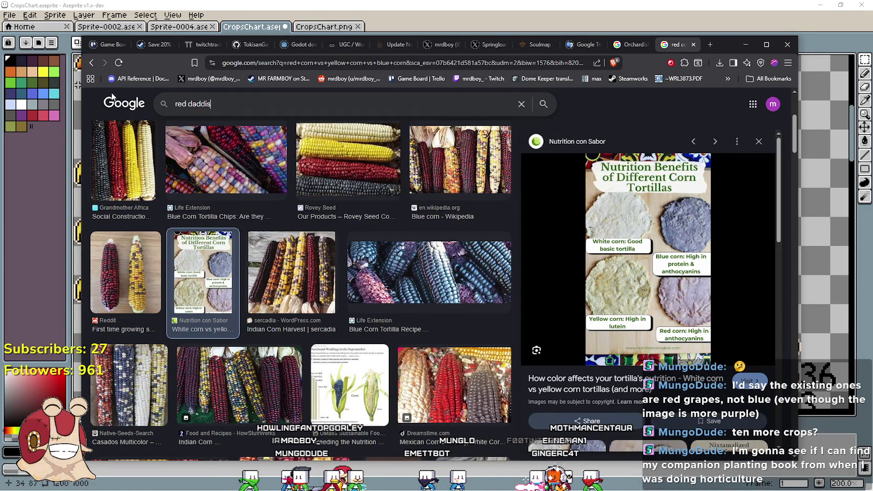
key("BackSpace")
key("BackSpace")
key("BackSpace")
key("BackSpace")
type("raddish vs white raddish")
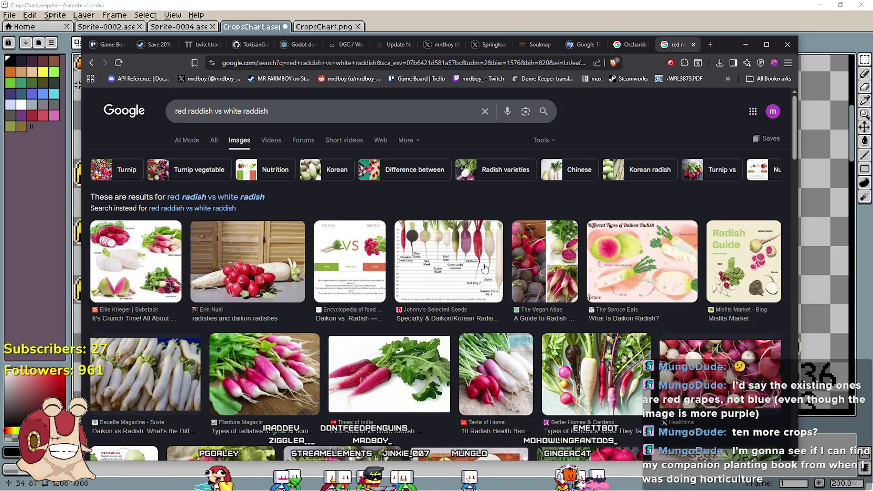
left_click(454, 254)
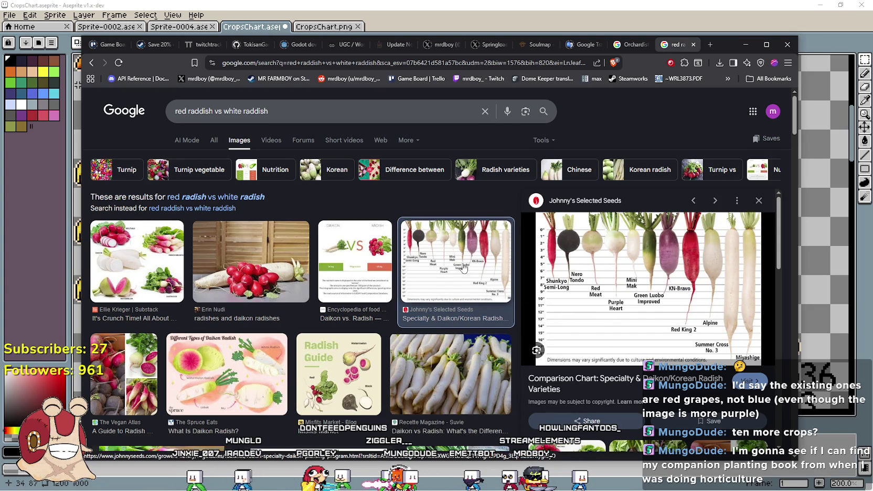
Preview the daikon and Gardening ABC red-vs-white radish images, then return to the crop chart
scroll(484, 274, "down", 2)
left_click(450, 283)
scroll(450, 283, "down", 2)
scroll(300, 257, "down", 3)
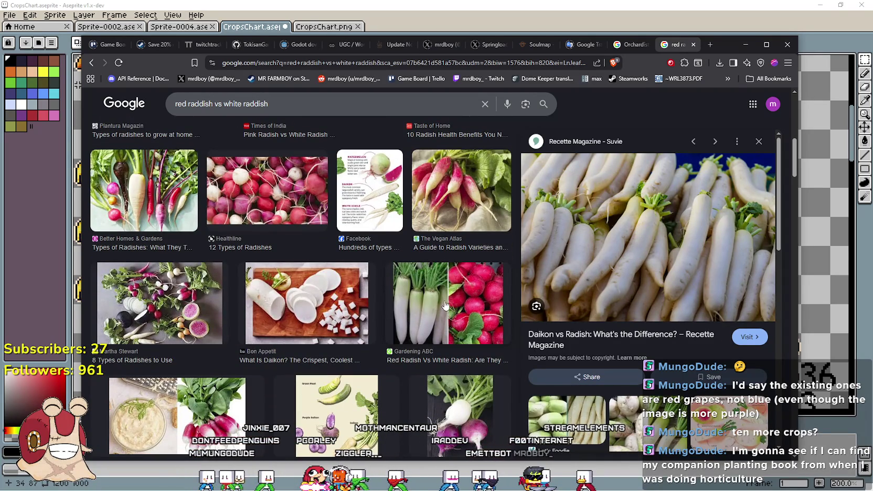
left_click(444, 303)
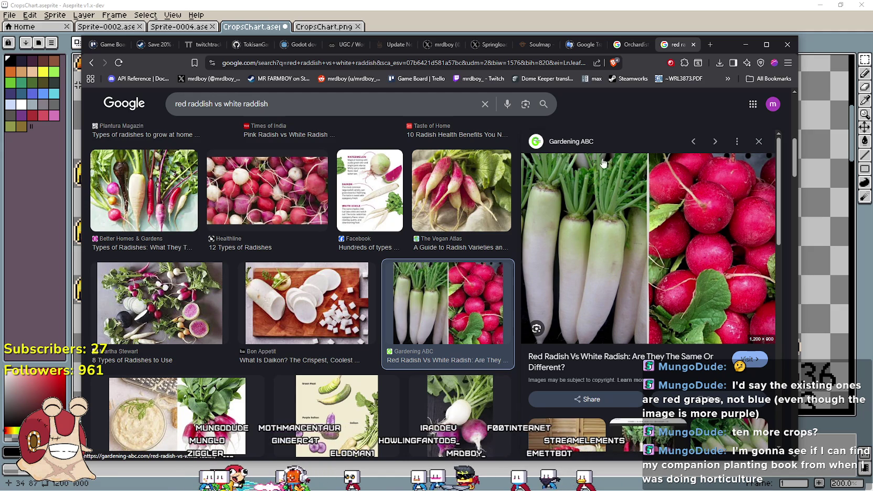
left_click(77, 246)
Select the carrot cell in the Aseprite chart, then preview the Misfits Market and Yahoo radish images
left_click_drag(224, 250, 279, 264)
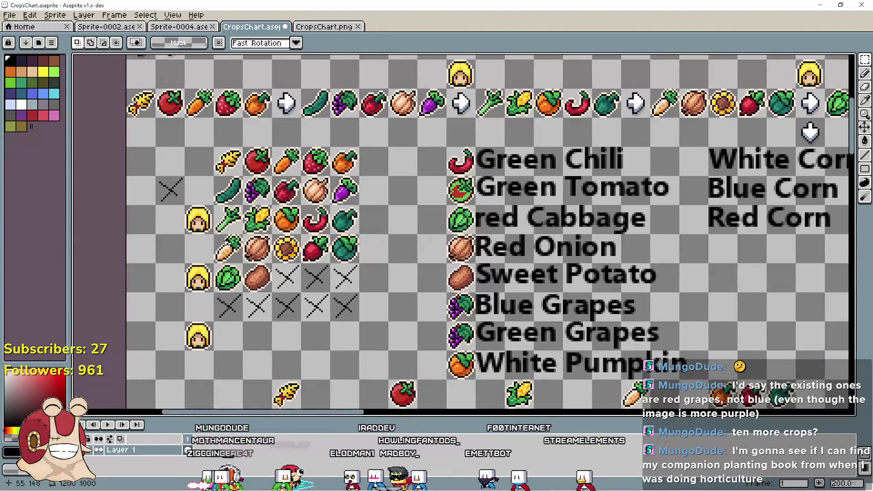
left_click_drag(216, 246, 242, 270)
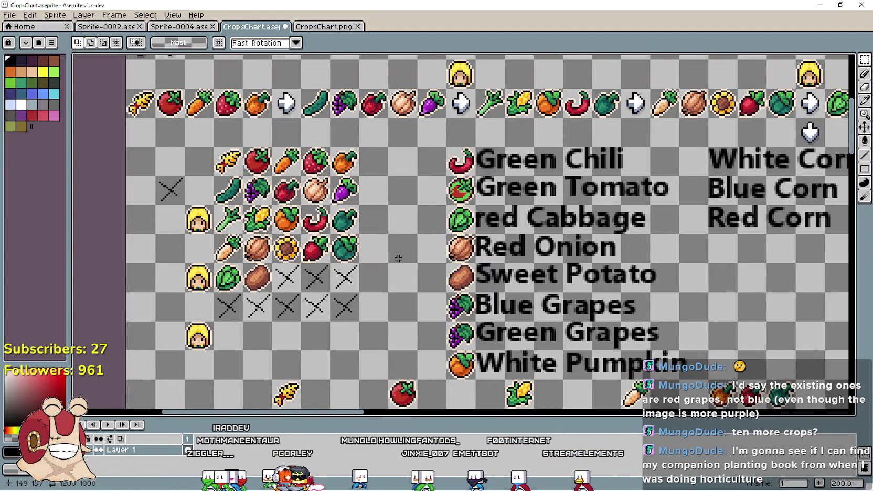
key("alt+Tab")
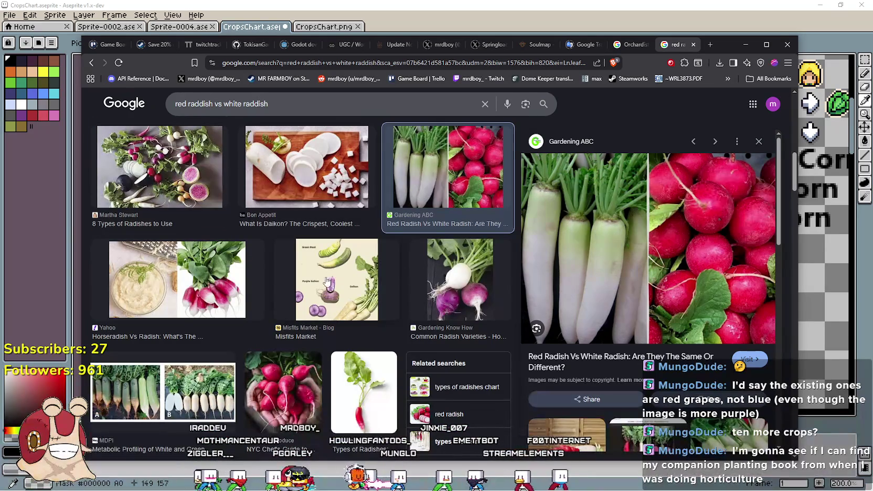
left_click(327, 281)
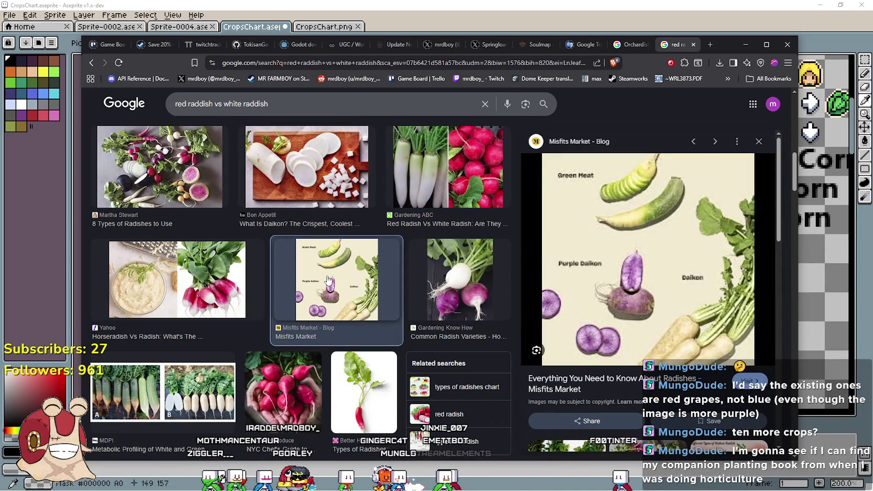
left_click(208, 290)
Preview the A-Z Animals beet vs radish photo and open its article in a new tab
scroll(199, 276, "down", 3)
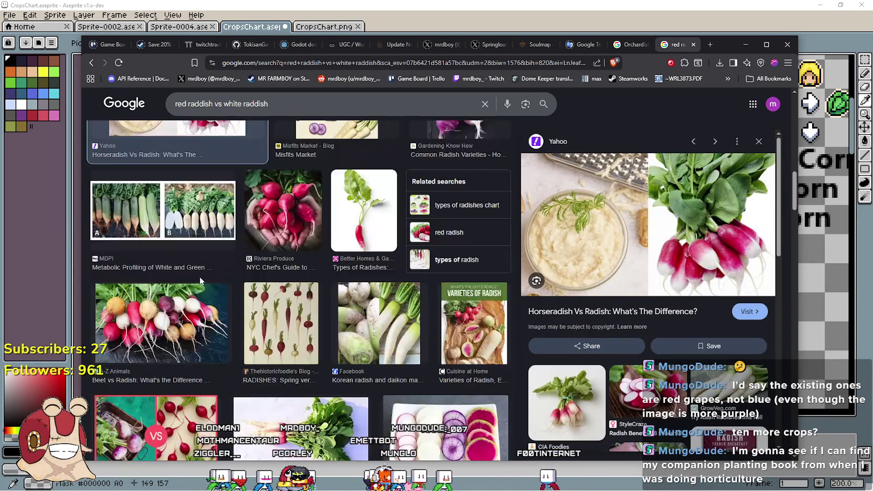
scroll(200, 281, "down", 1)
left_click(200, 269)
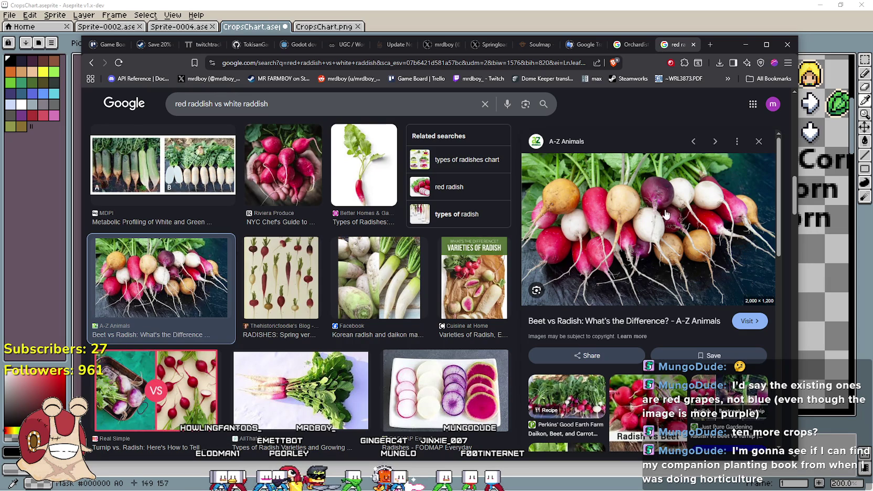
right_click(575, 326)
left_click(603, 332)
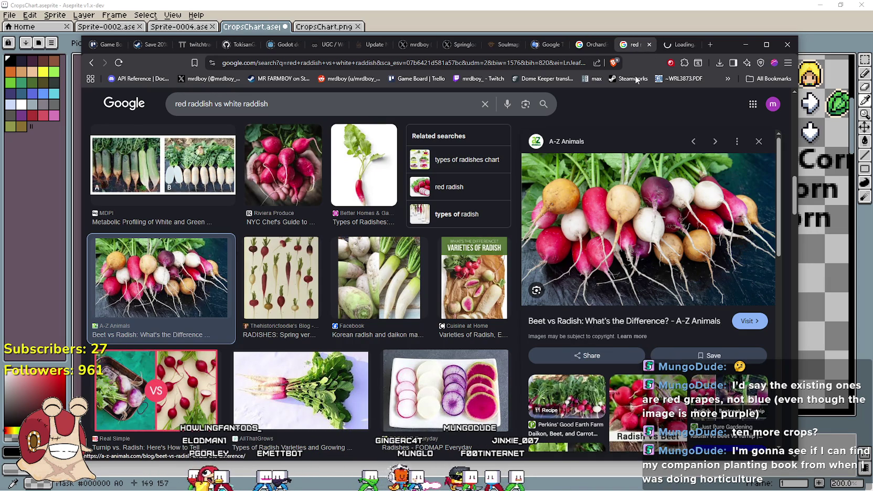
Read down the Beet vs Radish article's comparison table and classification section
key("ctrl+Tab")
scroll(444, 306, "down", 10)
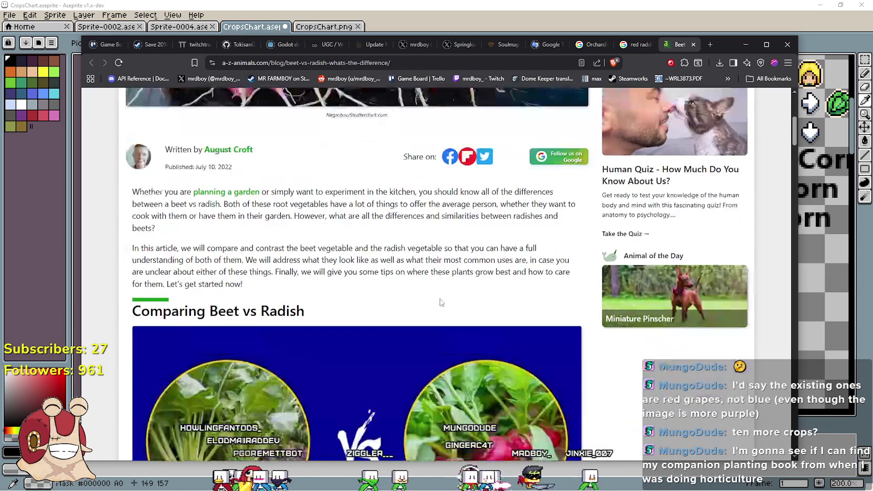
scroll(400, 278, "down", 3)
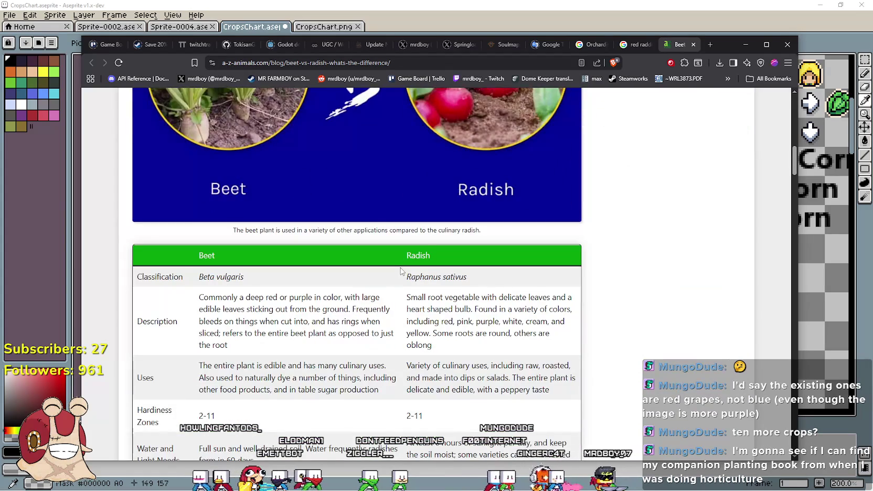
scroll(401, 269, "down", 8)
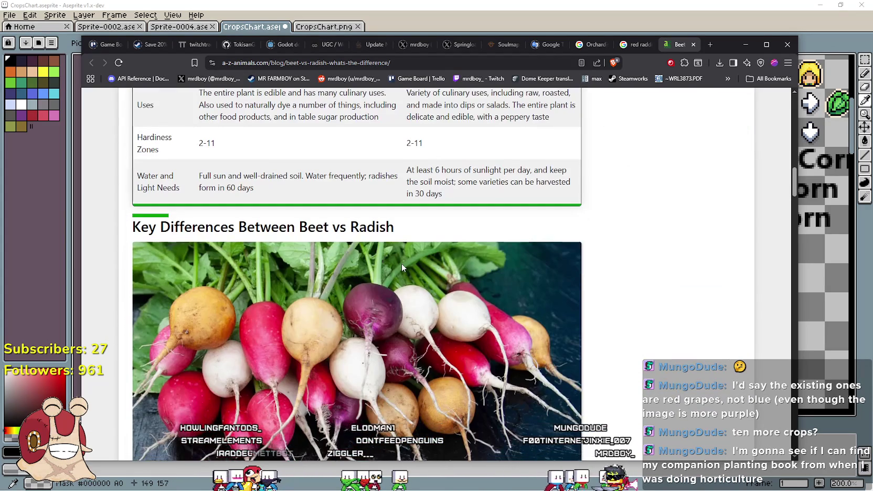
scroll(403, 268, "down", 1)
scroll(403, 262, "up", 2)
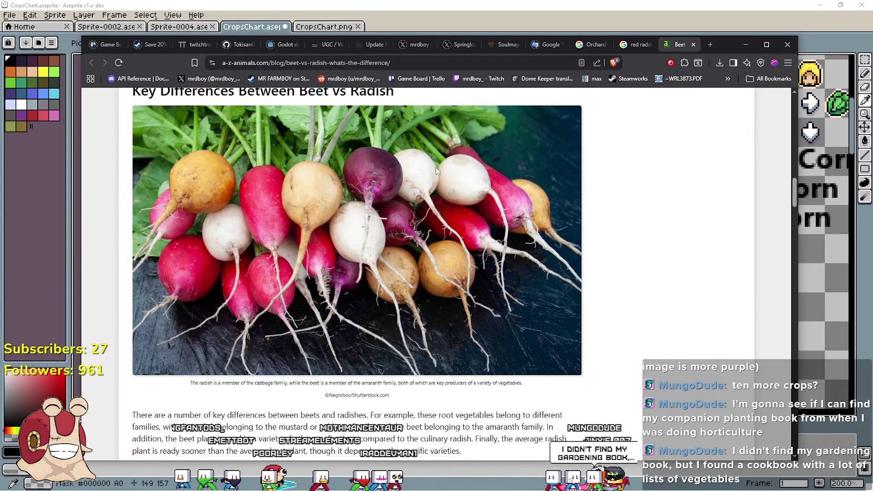
scroll(461, 227, "down", 4)
scroll(341, 257, "down", 4)
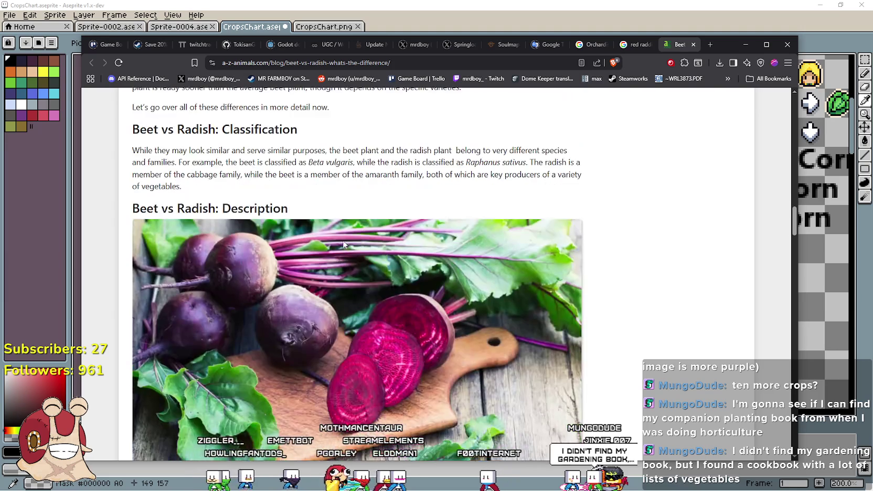
scroll(343, 241, "down", 4)
scroll(343, 238, "down", 5)
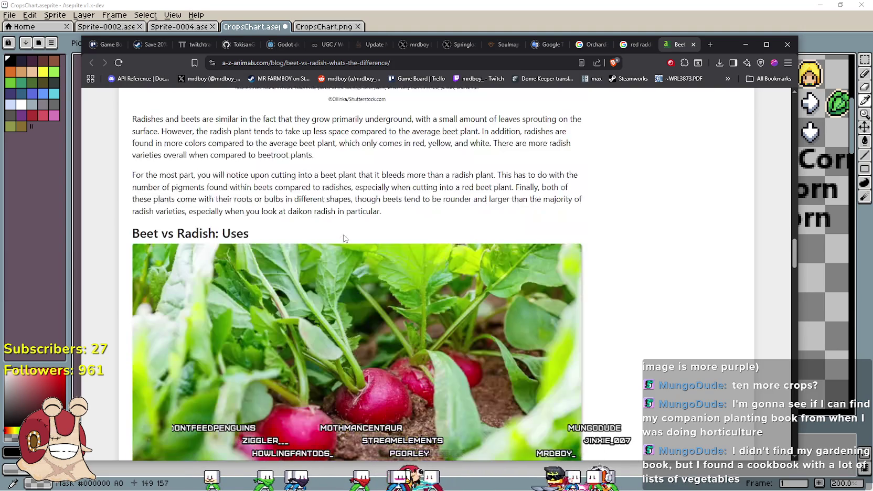
scroll(343, 238, "down", 10)
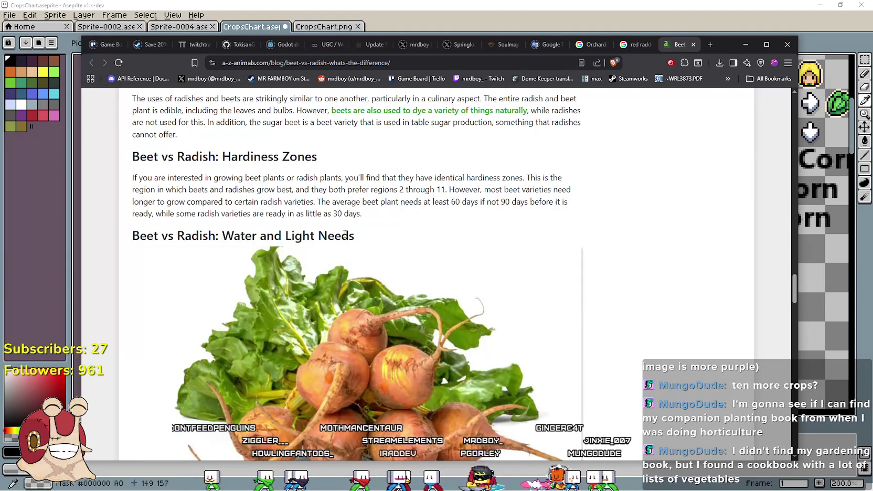
scroll(345, 236, "down", 8)
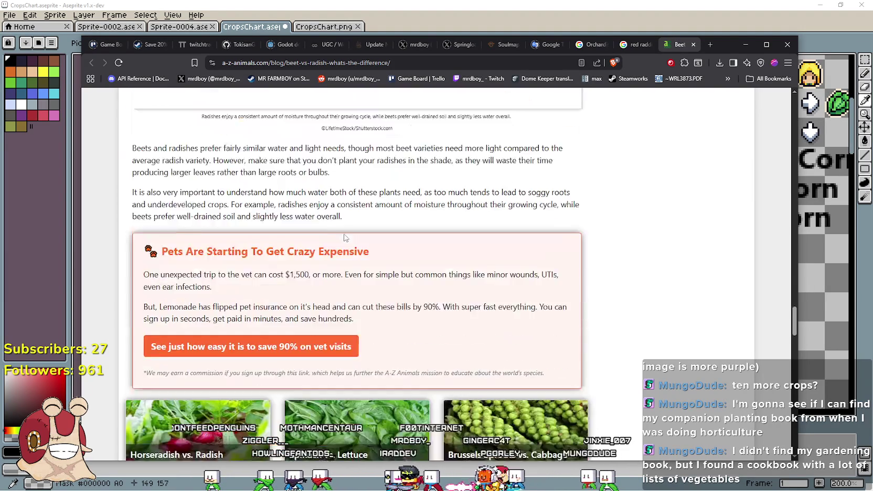
scroll(345, 238, "up", 10)
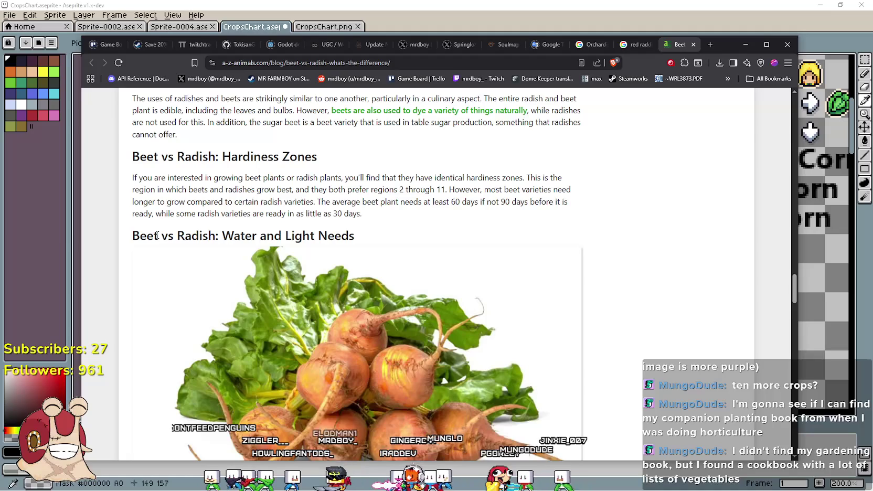
Select the word 'Beet' in a heading and review the description, uses and growing-needs sections
double_click(151, 237)
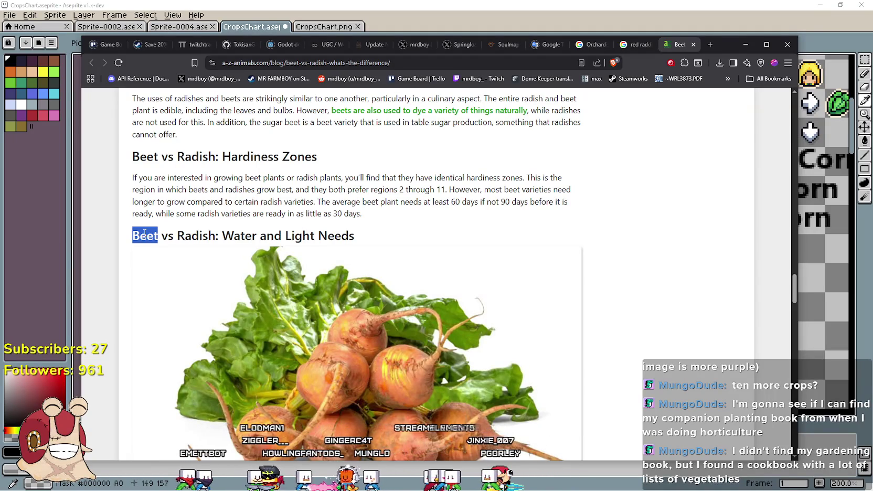
scroll(345, 261, "up", 15)
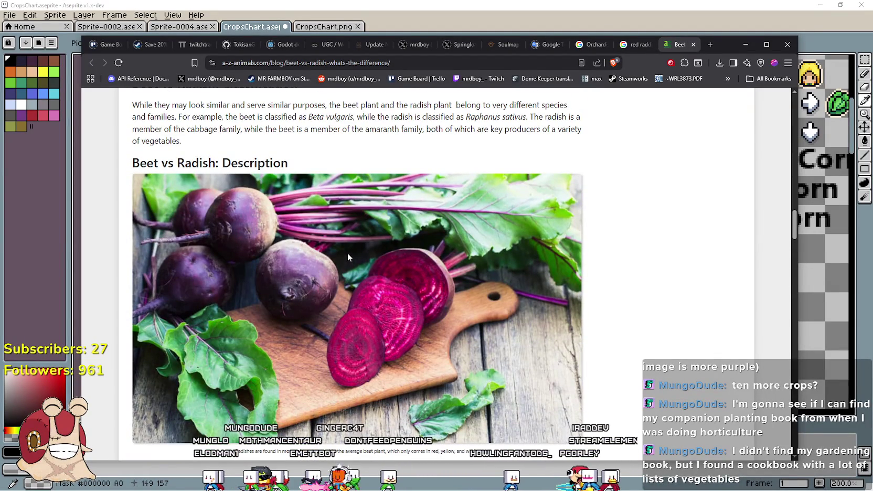
scroll(347, 256, "down", 12)
scroll(339, 242, "up", 4)
scroll(338, 243, "up", 13)
scroll(334, 245, "up", 4)
scroll(333, 245, "down", 2)
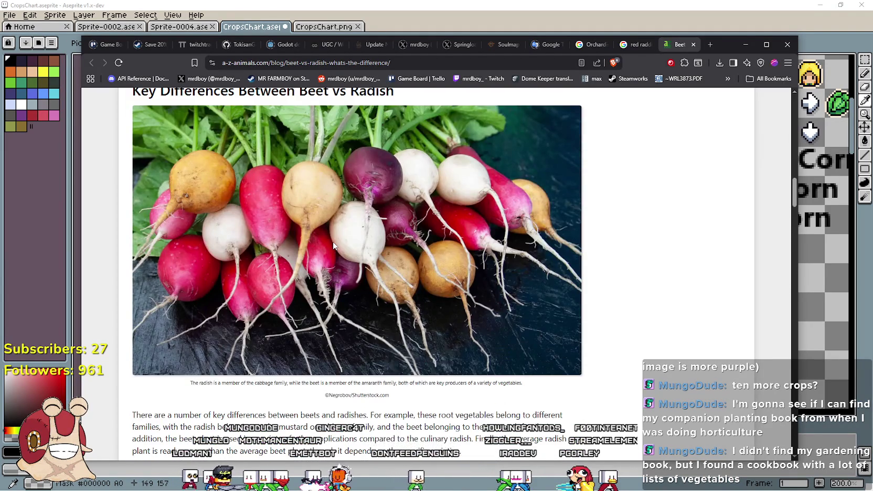
scroll(333, 245, "down", 3)
scroll(334, 245, "down", 3)
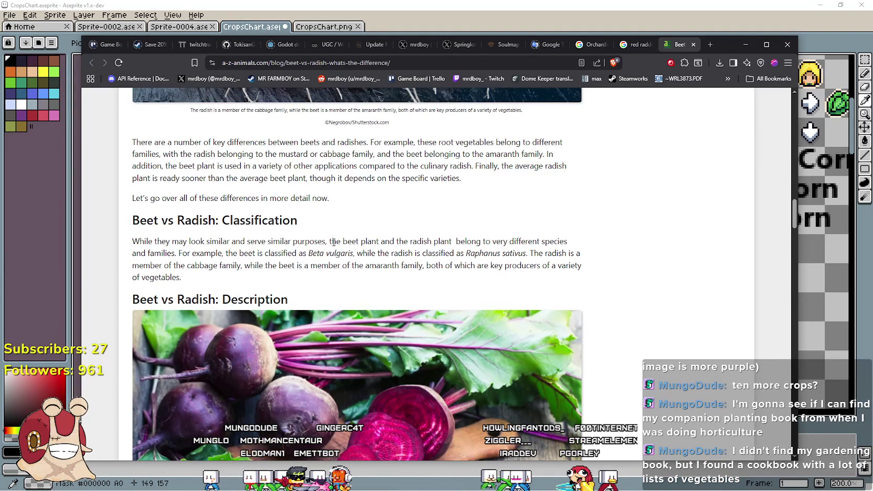
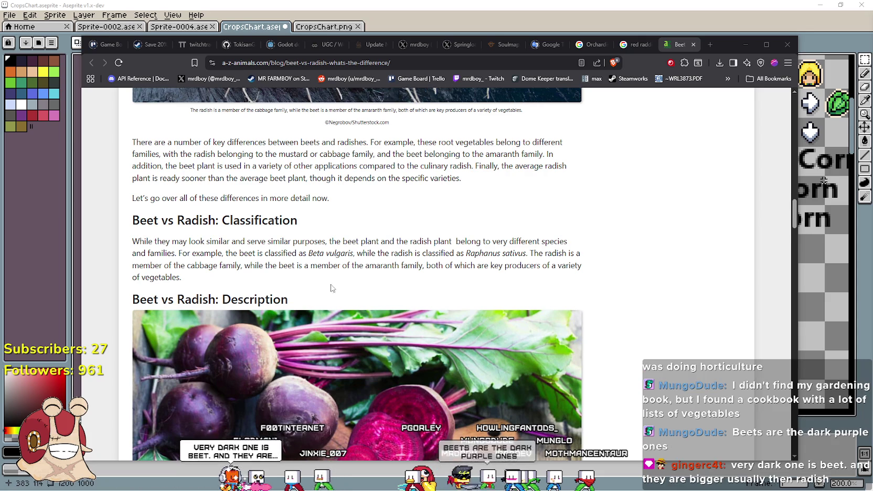
Scroll through the A-Z Animals article comparing beets and radishes
scroll(361, 262, "down", 3)
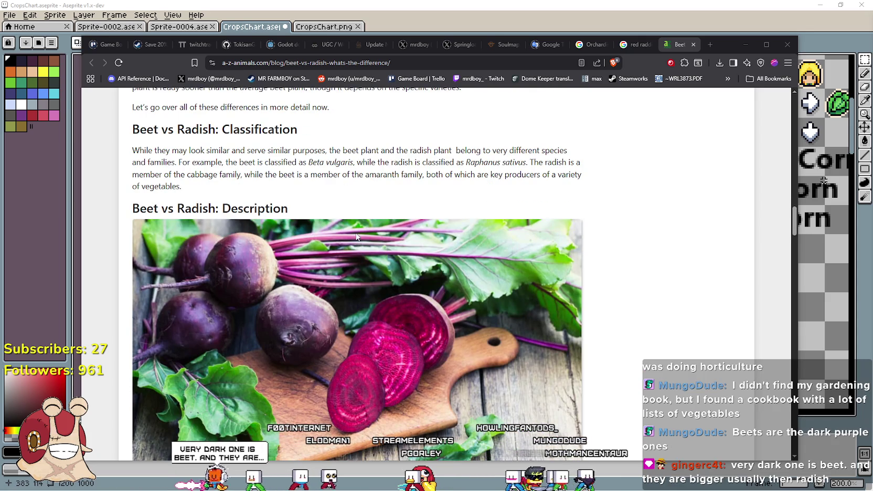
scroll(355, 231, "down", 3)
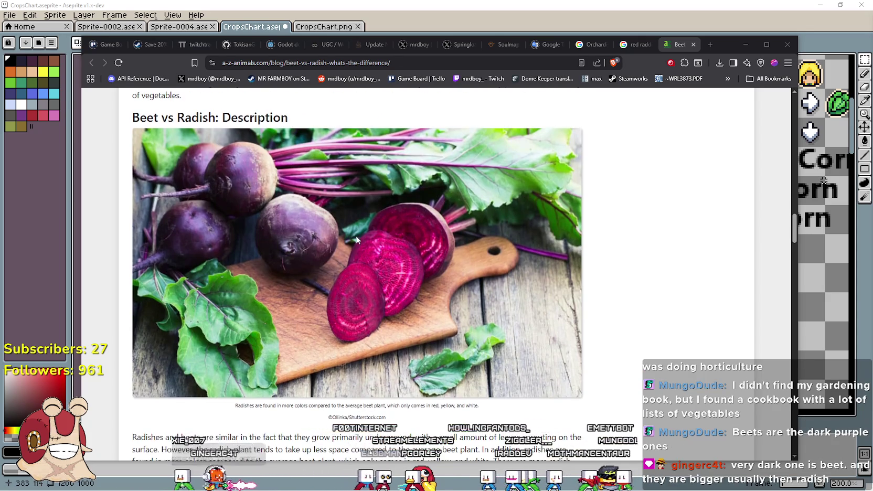
scroll(356, 235, "down", 10)
scroll(354, 234, "down", 15)
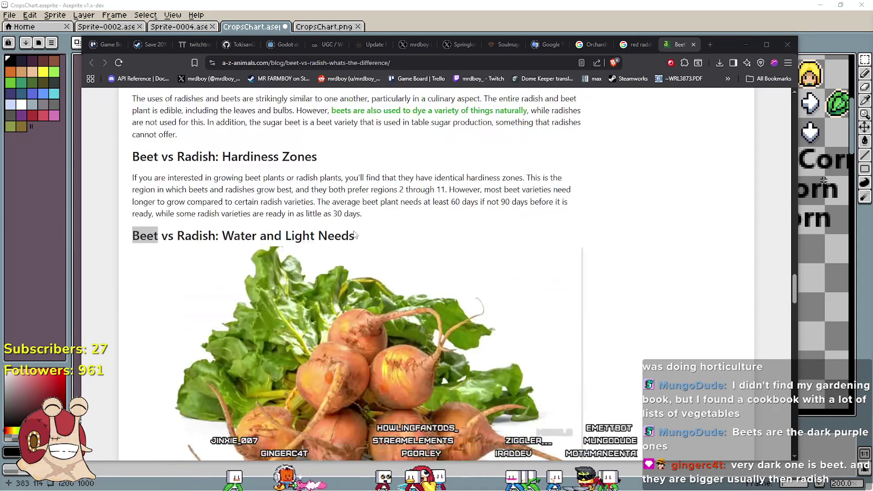
scroll(354, 234, "up", 15)
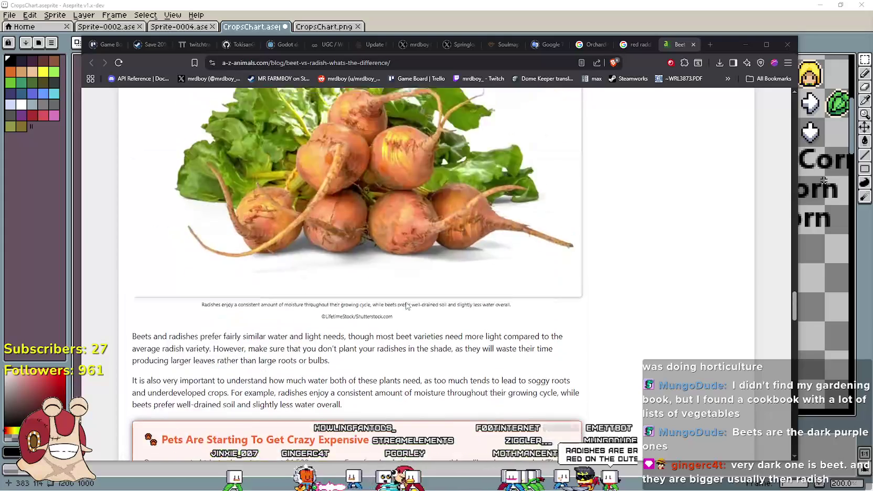
scroll(409, 300, "up", 10)
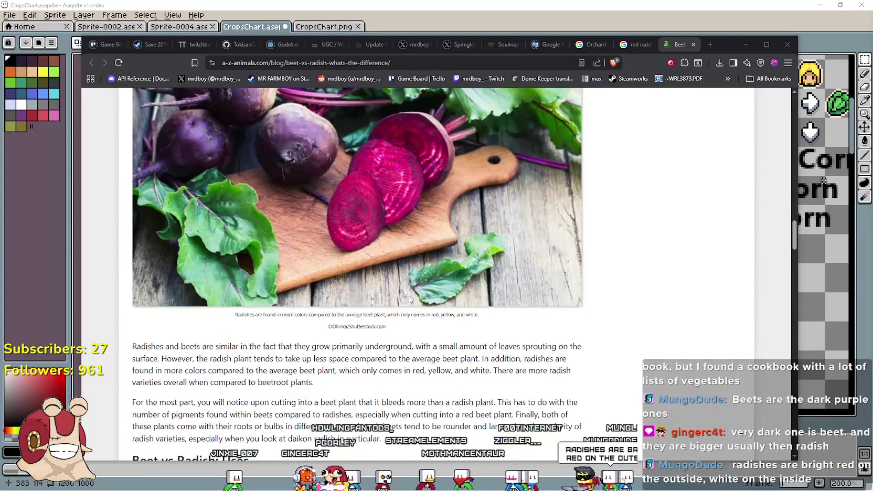
scroll(408, 294, "up", 8)
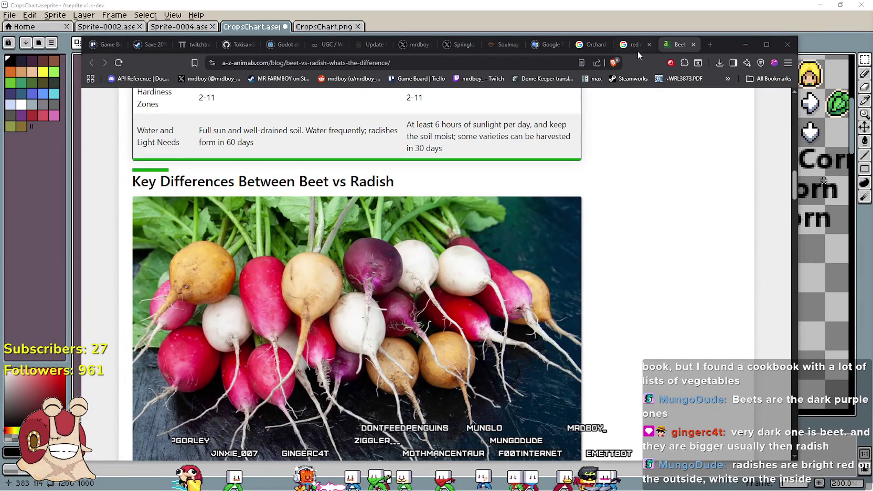
Preview the historic radish varieties chart and a white-and-green radish photo in the red vs white radish image search
left_click(635, 45)
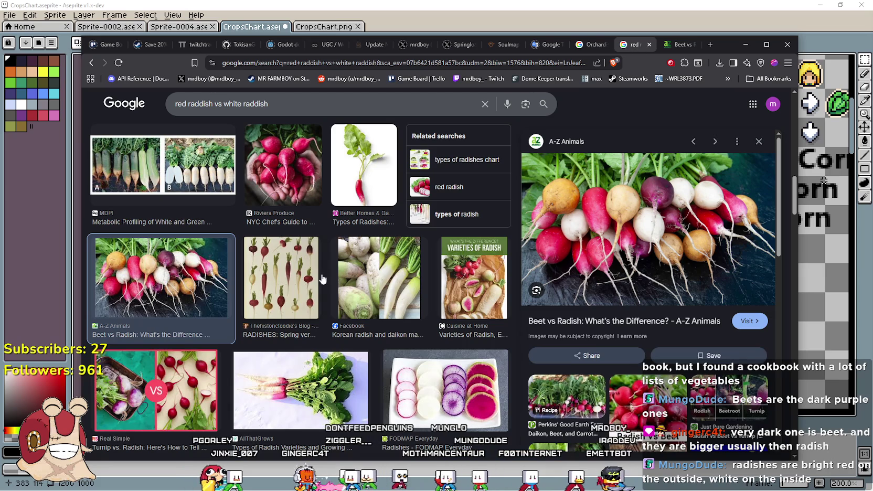
left_click(295, 273)
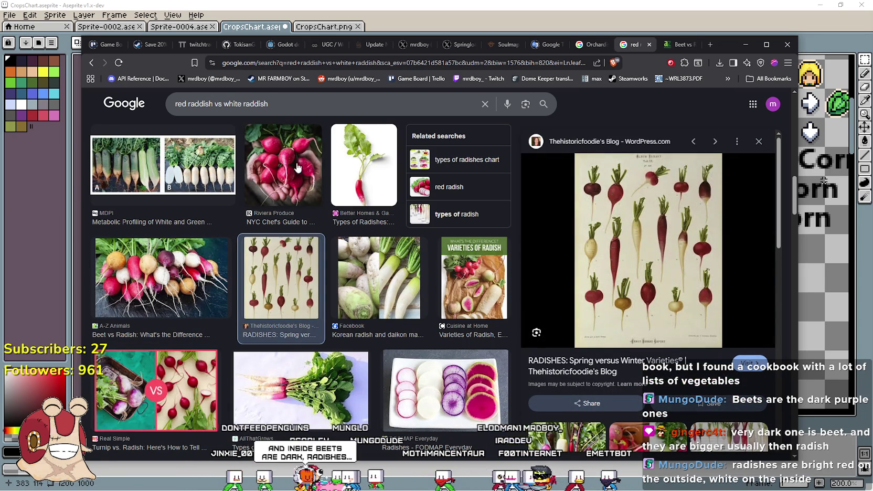
left_click(198, 164)
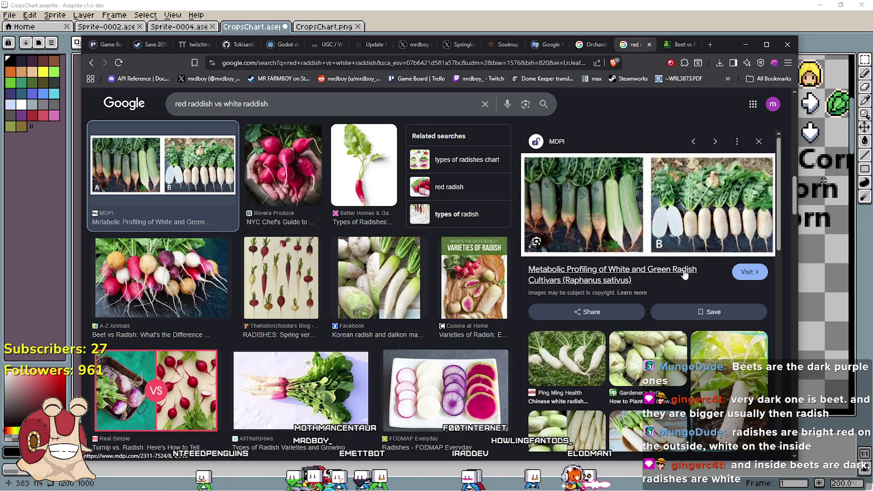
key("alt+Tab")
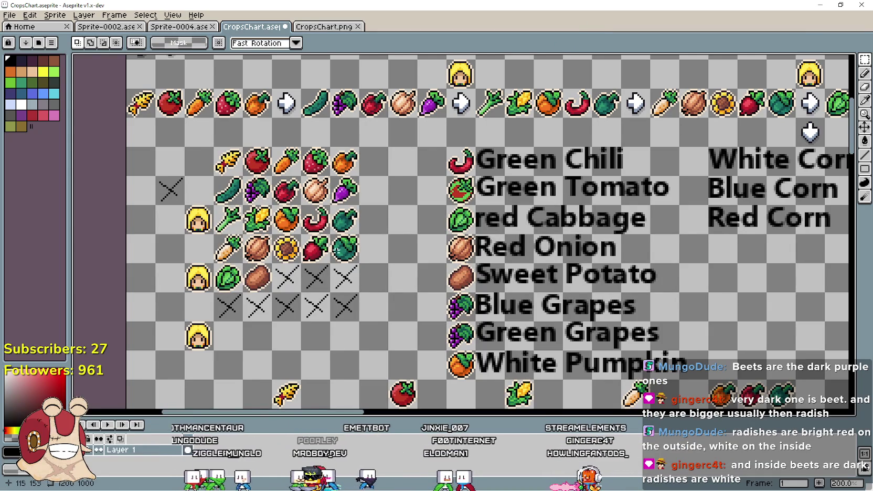
Add a 'White Raddish' text label below Red Corn in the crop chart
left_click_drag(316, 252, 321, 265)
scroll(679, 287, "right", 5)
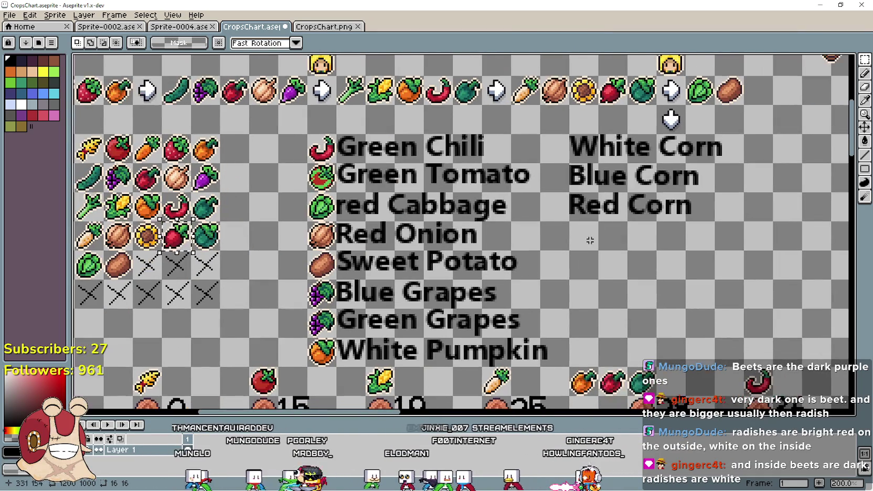
key("ctrl+t")
type("Wh")
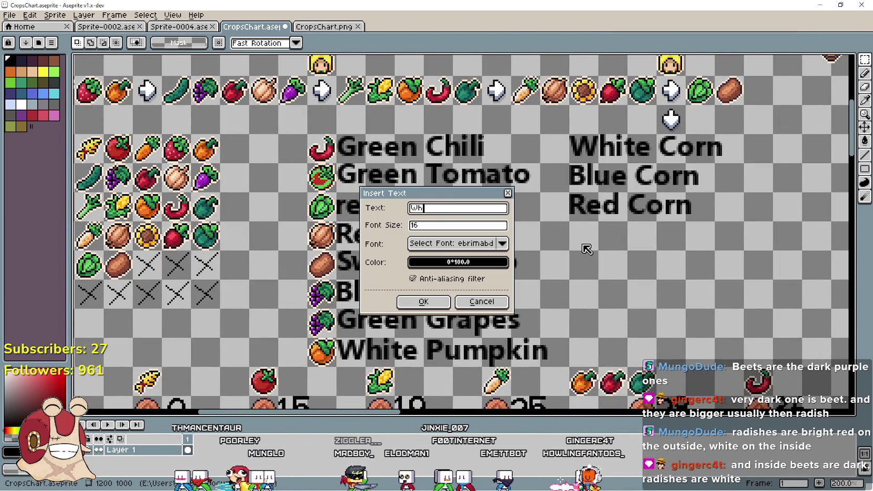
type("ite Raddish")
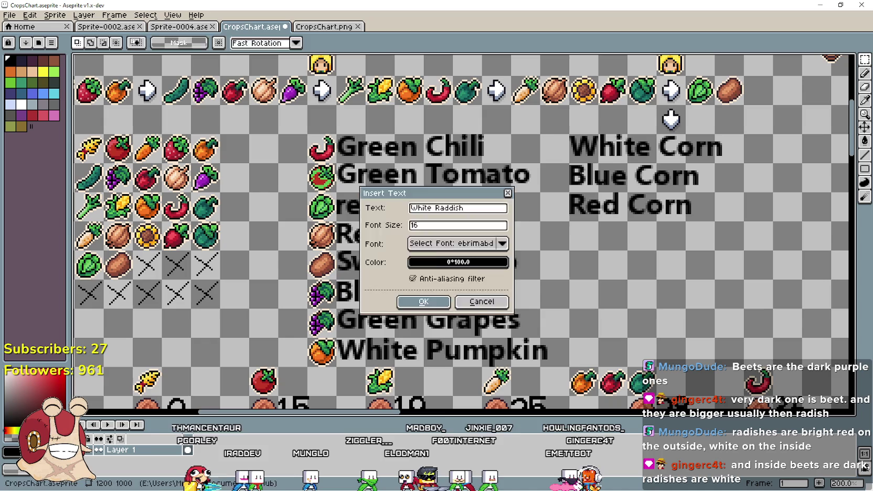
left_click(423, 301)
mouse_move(490, 238)
left_mouse_down()
mouse_move(721, 252)
mouse_move(719, 242)
left_mouse_up()
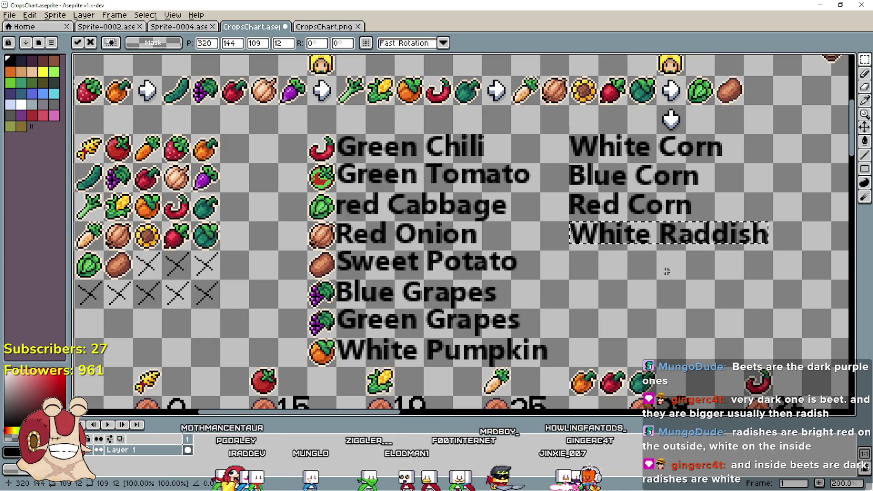
key("Return")
Add a 'Green Raddish' label lined up under White Raddish in the name column
key("ctrl+t")
type("Green R")
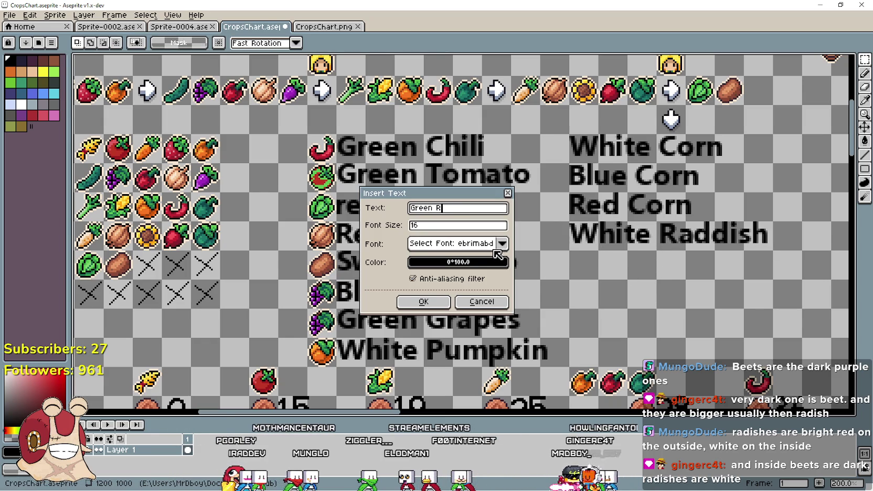
type("ish")
left_click(423, 301)
mouse_move(486, 242)
left_mouse_down()
mouse_move(743, 311)
mouse_move(691, 271)
left_mouse_up()
key("Return")
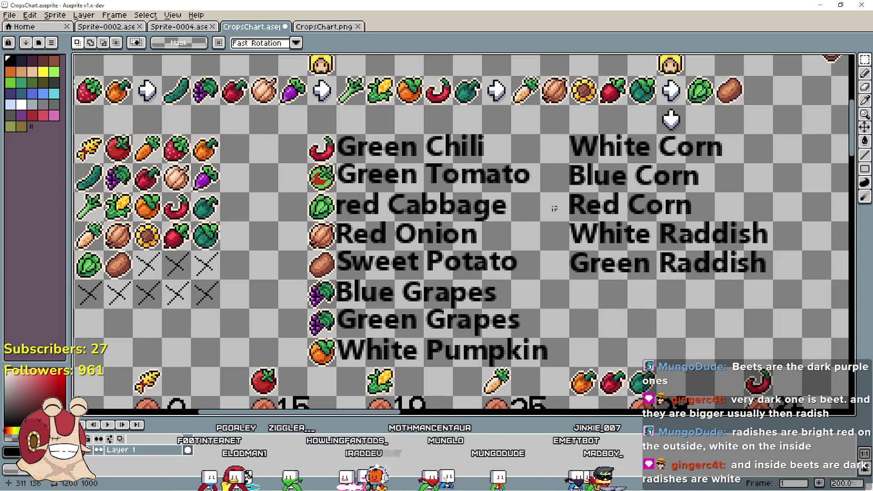
Go back to the red vs white radish image results in Brave
scroll(427, 284, "left", 3)
scroll(348, 284, "right", 6)
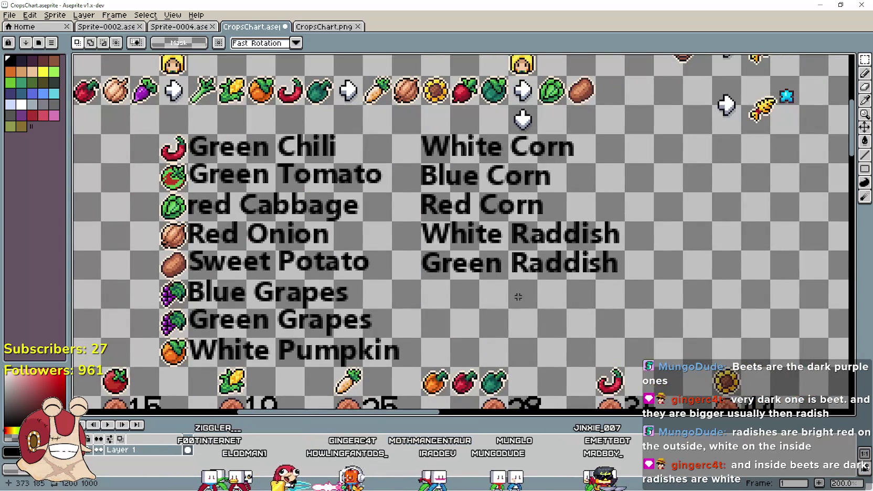
scroll(512, 298, "down", 1)
key("alt+Tab")
scroll(419, 280, "down", 2)
scroll(420, 280, "down", 1)
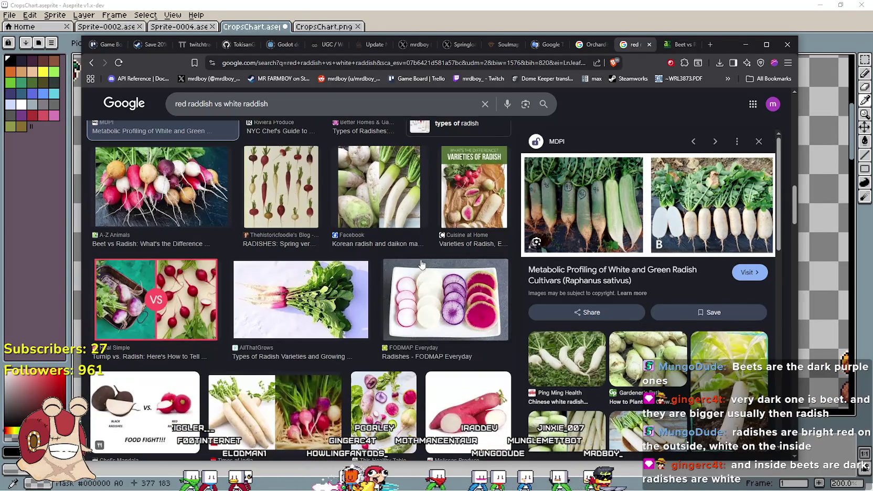
Preview the FODMAP Everyday sliced radishes photo and the Varieties of Radish result
left_click(440, 286)
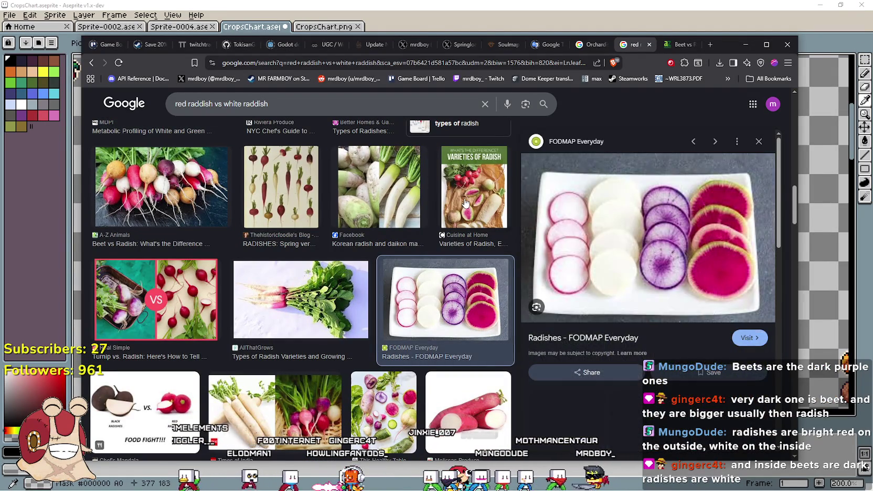
left_click(473, 189)
left_click(445, 298)
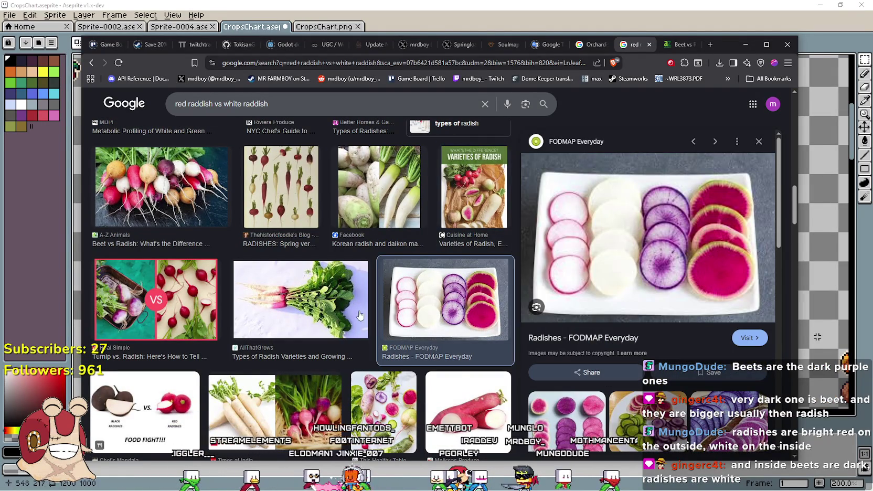
scroll(351, 297, "down", 5)
scroll(351, 297, "down", 3)
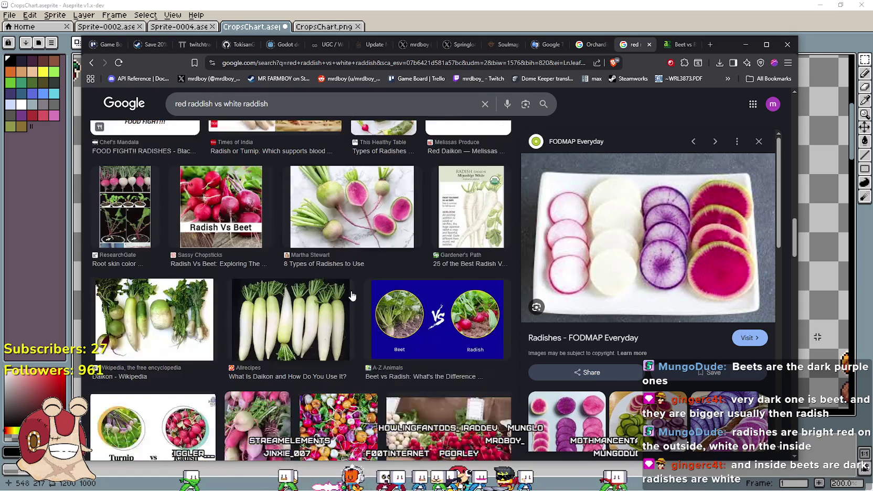
scroll(351, 296, "up", 3)
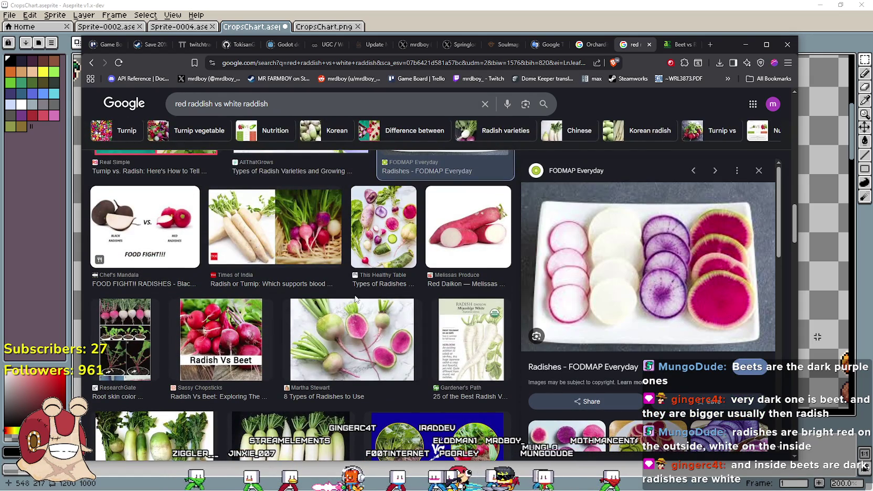
Browse further down the radish image results, then return to the crop chart
scroll(356, 307, "down", 6)
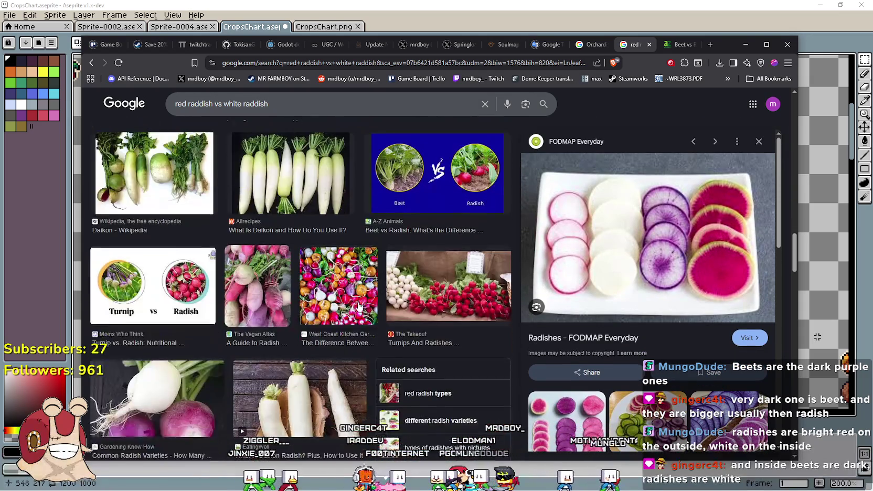
scroll(312, 303, "down", 5)
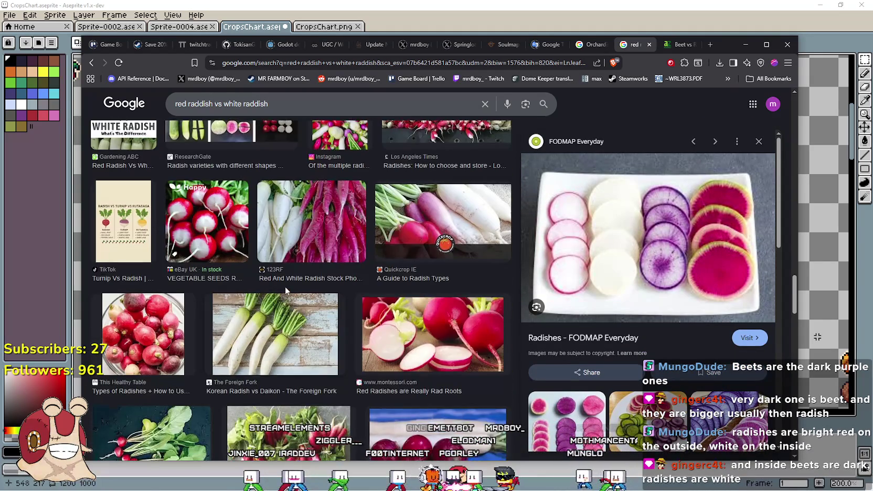
scroll(275, 310, "down", 8)
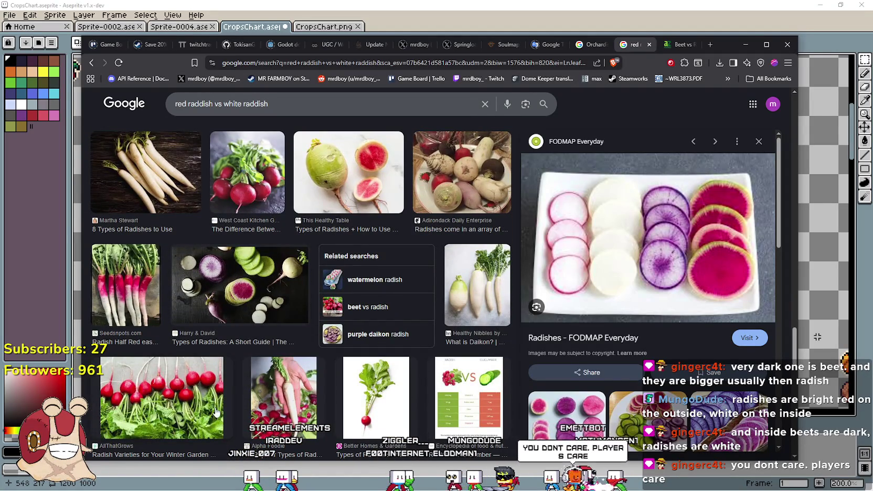
scroll(214, 382, "down", 5)
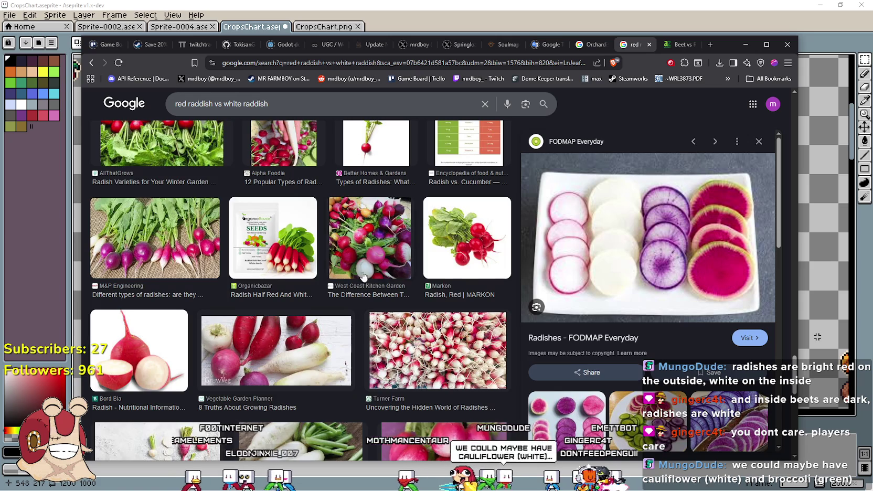
scroll(361, 274, "down", 5)
scroll(367, 294, "up", 5)
scroll(384, 333, "down", 5)
scroll(384, 332, "down", 5)
scroll(419, 314, "up", 5)
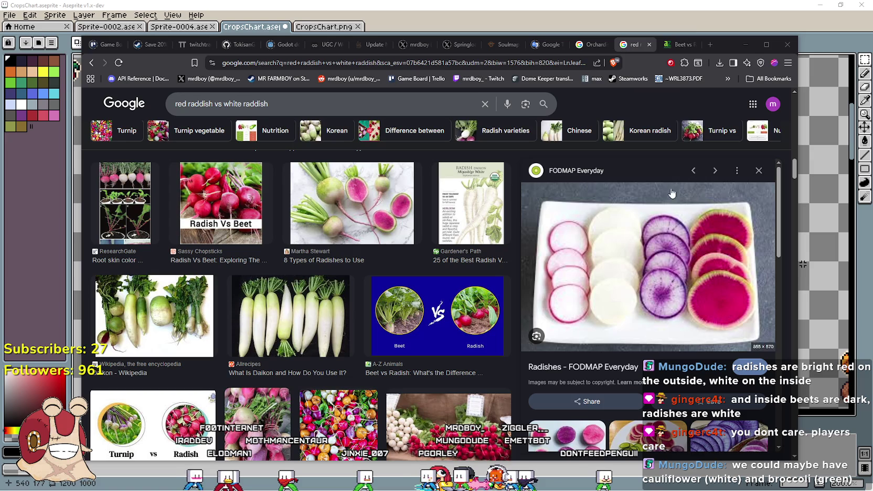
left_click(698, 27)
left_click_drag(401, 114, 607, 262)
left_click_drag(534, 302, 753, 283)
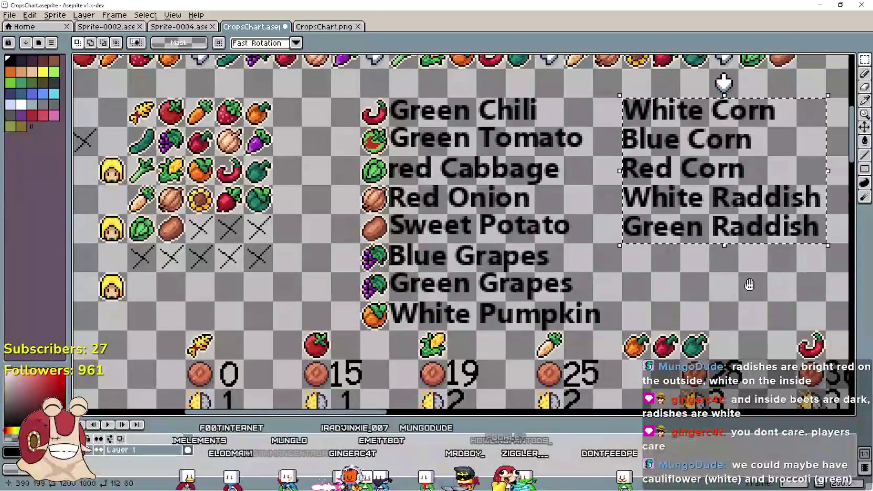
left_click_drag(535, 245, 595, 233)
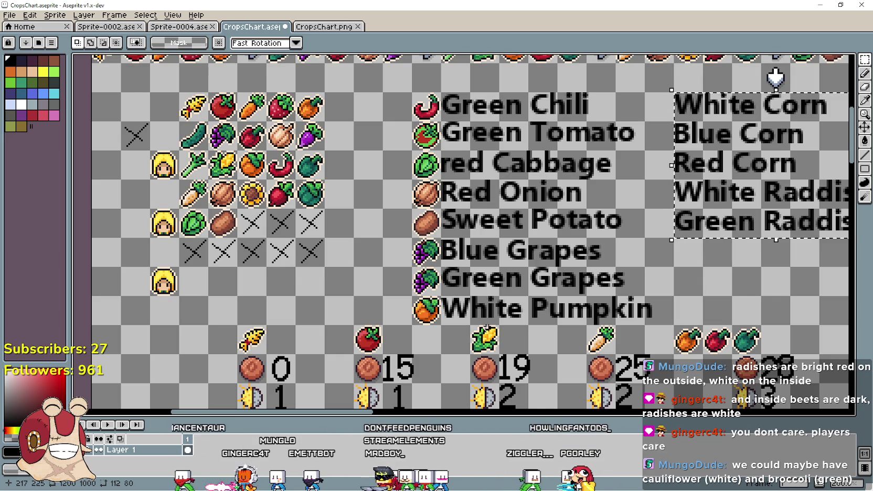
mouse_move(242, 211)
left_mouse_down()
mouse_move(288, 214)
mouse_move(309, 229)
left_mouse_up()
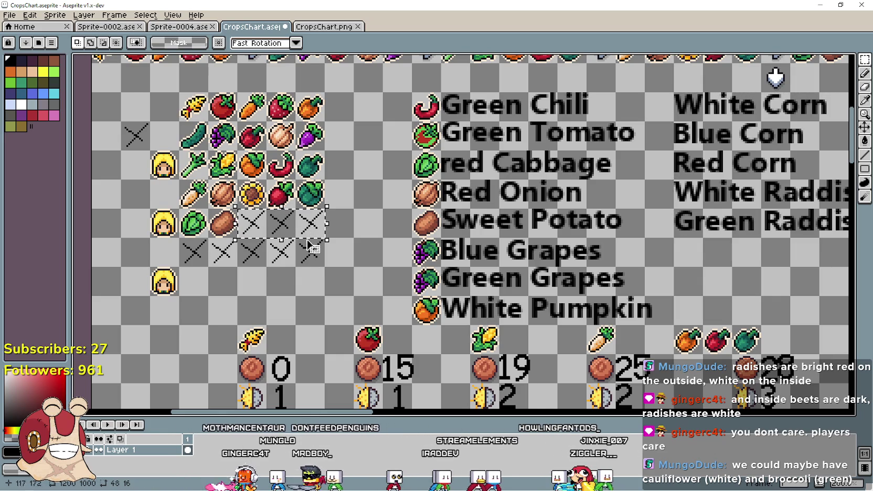
left_click(195, 251)
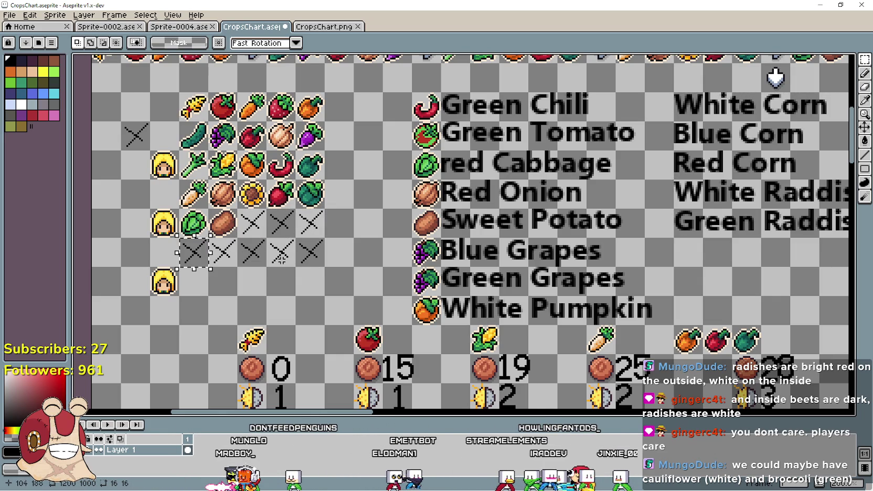
left_click_drag(310, 259, 237, 210)
left_click(262, 251)
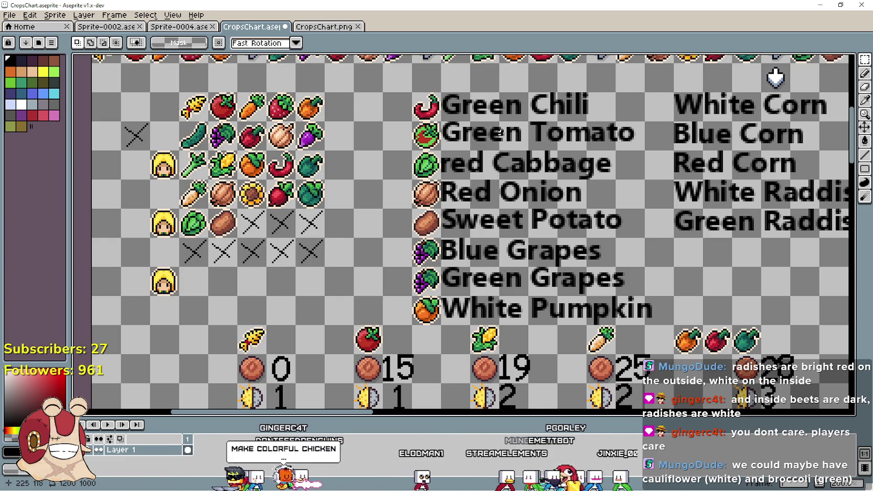
scroll(540, 230, "right", 2)
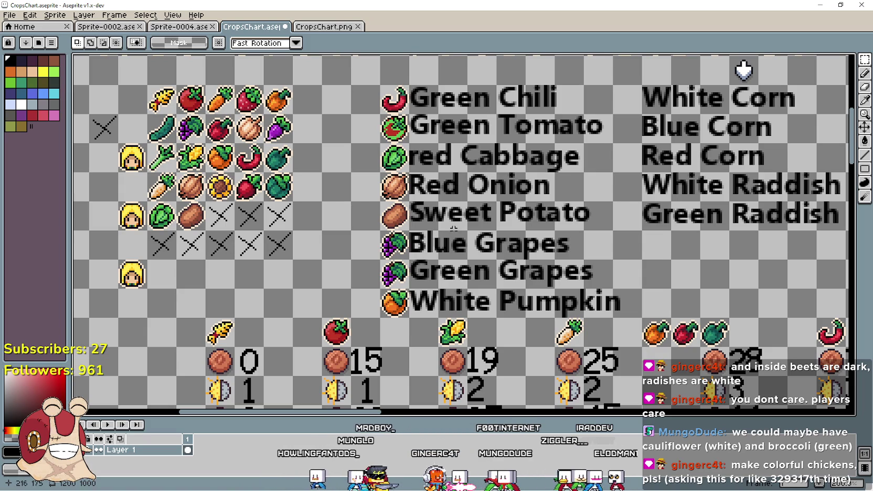
scroll(526, 210, "up", 1)
scroll(526, 210, "right", 1)
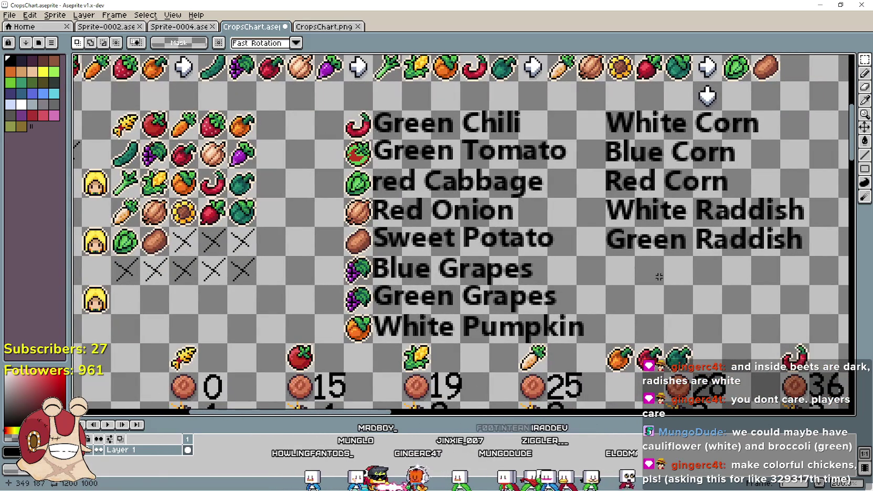
mouse_move(630, 267)
left_mouse_down()
mouse_move(797, 317)
mouse_move(794, 306)
left_mouse_up()
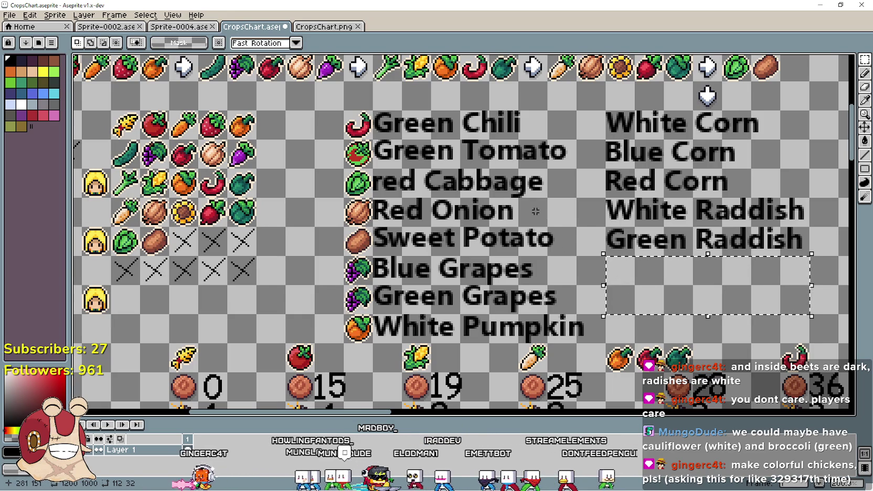
key("ctrl+d")
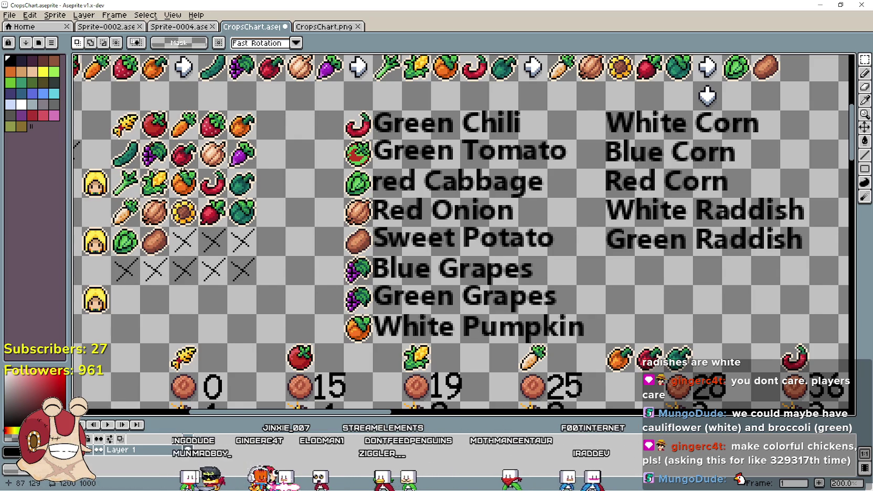
left_click_drag(183, 255, 250, 276)
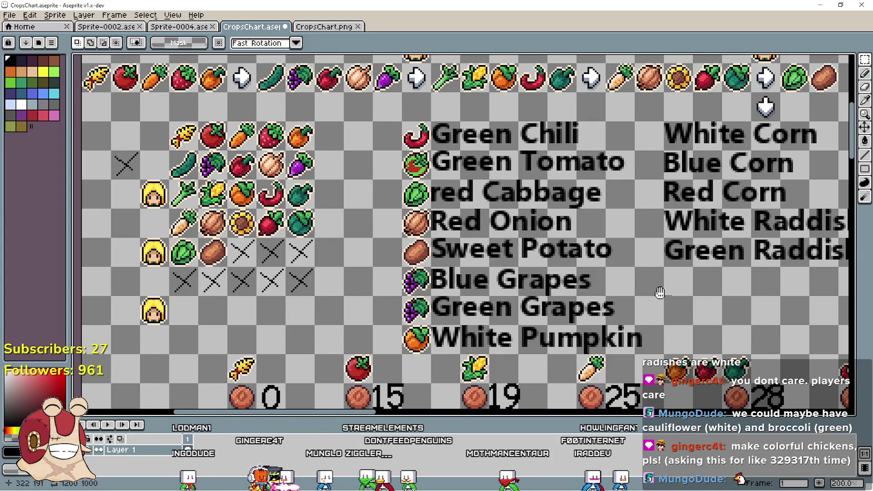
left_click_drag(670, 297, 616, 291)
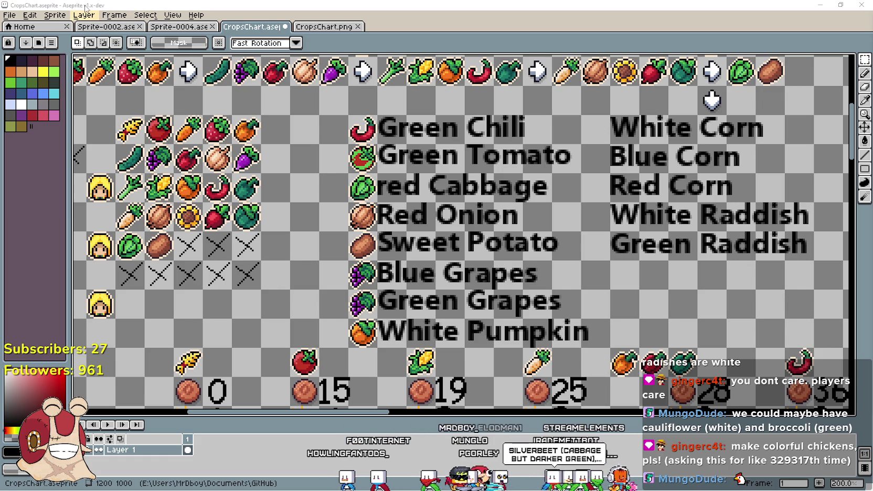
Open Player.png from recent files and view its buildings and tiles
left_click(9, 15)
mouse_move(79, 47)
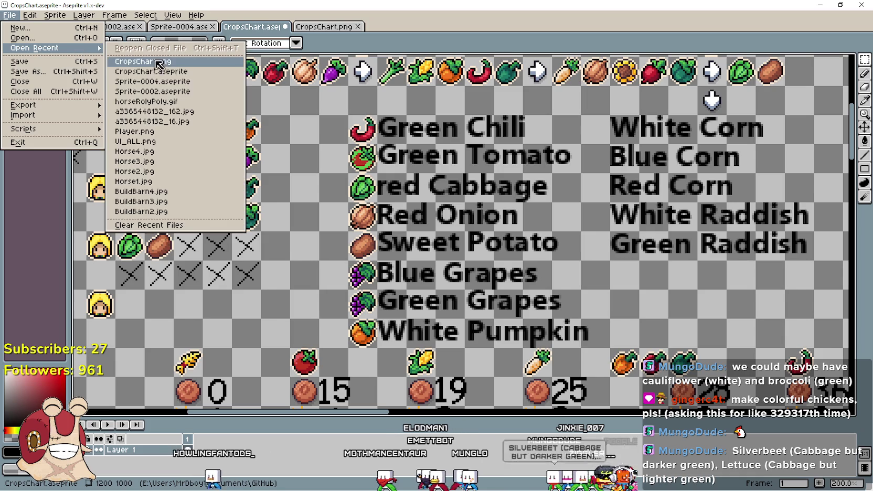
left_click(157, 132)
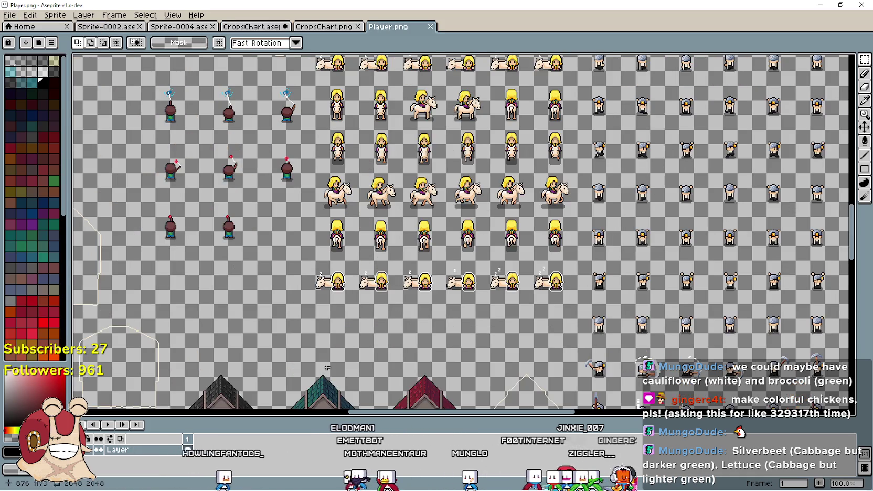
scroll(353, 350, "down", 5)
scroll(353, 350, "up", 3)
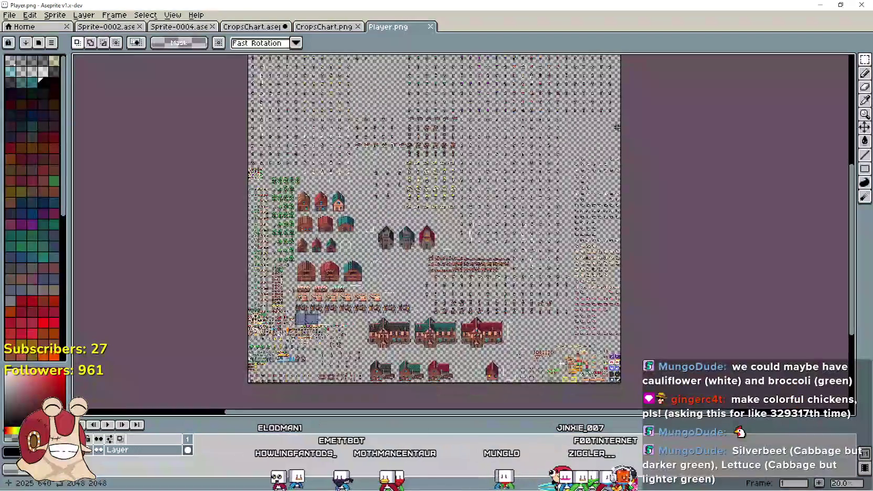
scroll(590, 288, "up", 1)
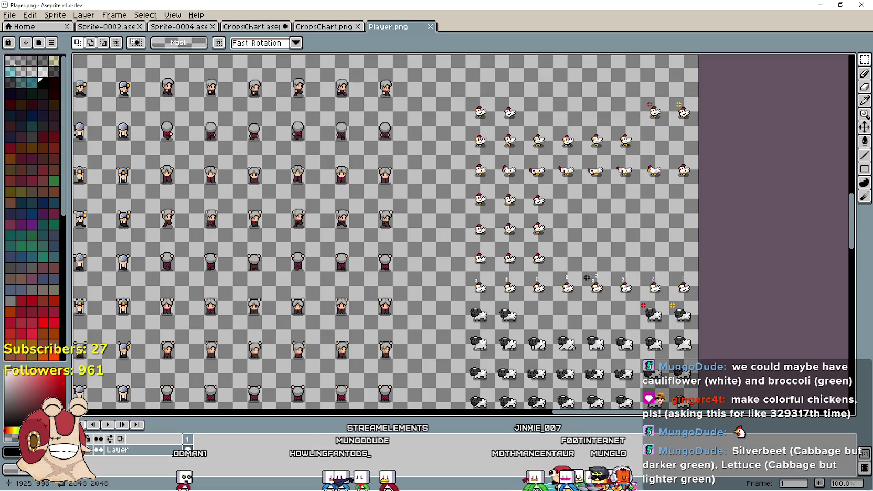
scroll(587, 277, "down", 1)
scroll(485, 183, "up", 1)
scroll(511, 274, "up", 1)
scroll(498, 272, "down", 3)
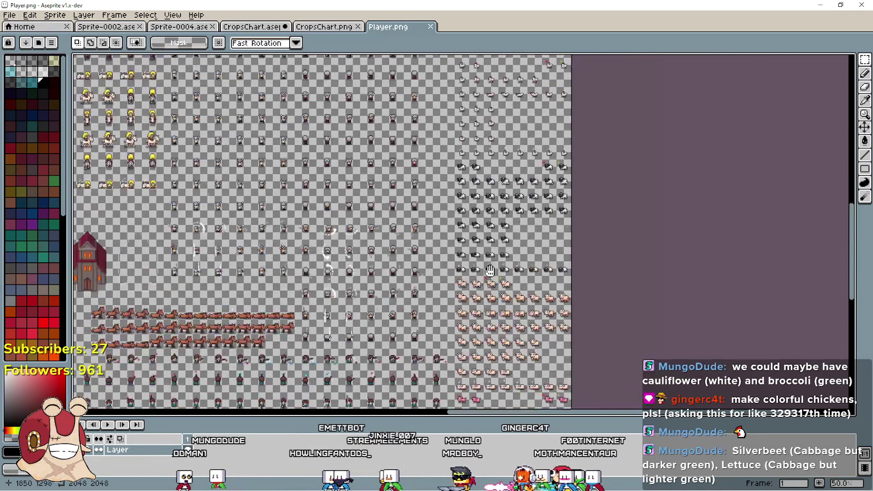
mouse_move(490, 270)
left_mouse_down()
mouse_move(596, 274)
mouse_move(434, 253)
mouse_move(242, 252)
left_mouse_up()
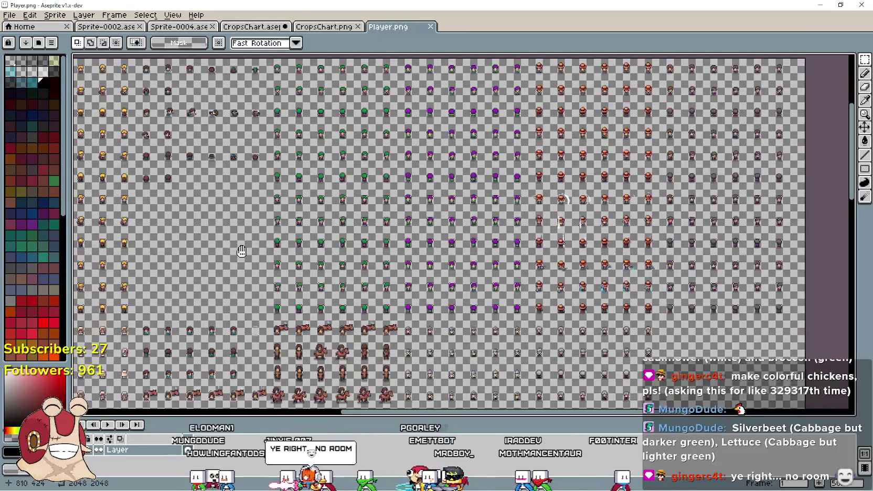
Zoom in and inspect the chicken sprite rows of Player.png
scroll(528, 252, "up", 2)
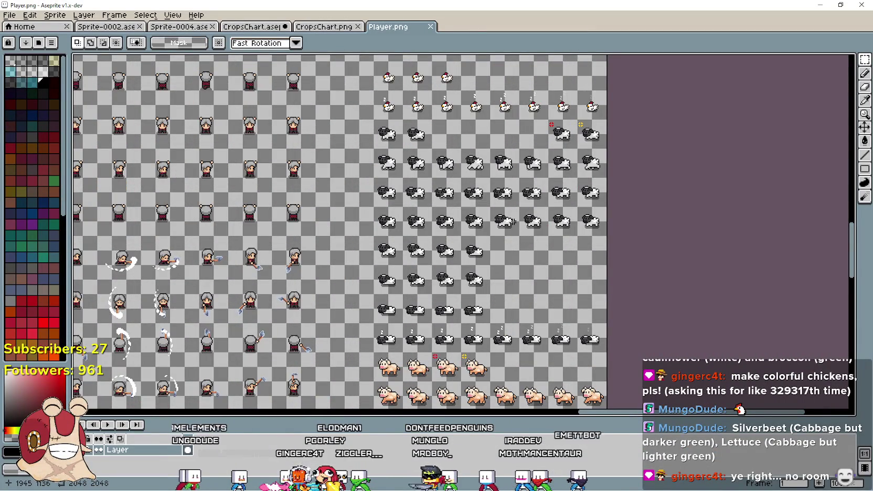
scroll(517, 167, "up", 1)
scroll(516, 166, "down", 2)
scroll(516, 166, "up", 2)
scroll(516, 167, "up", 4)
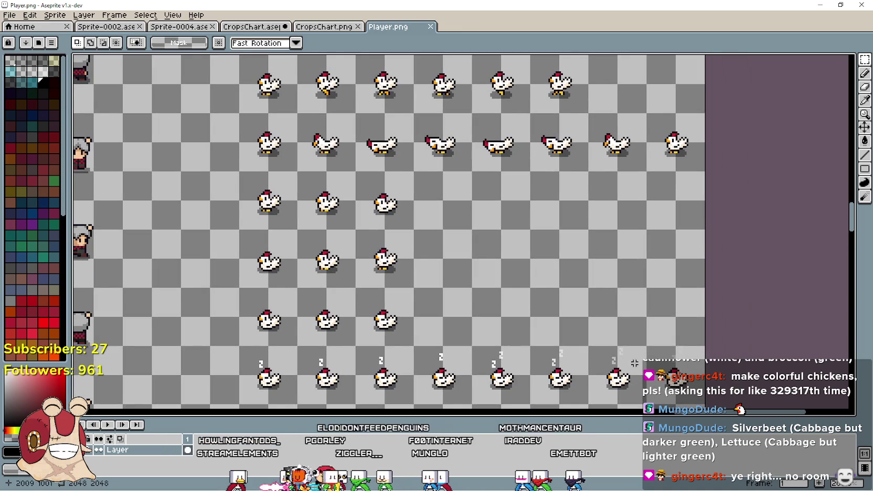
left_click_drag(510, 236, 571, 286)
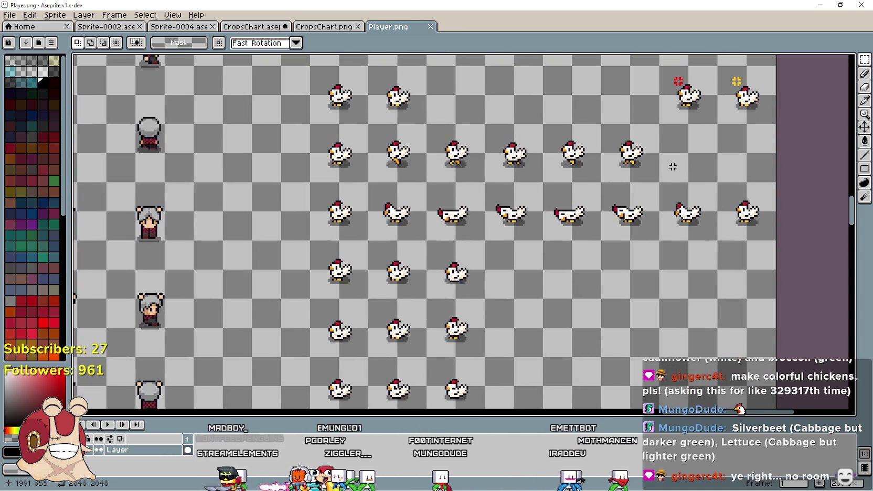
left_click_drag(536, 275, 527, 308)
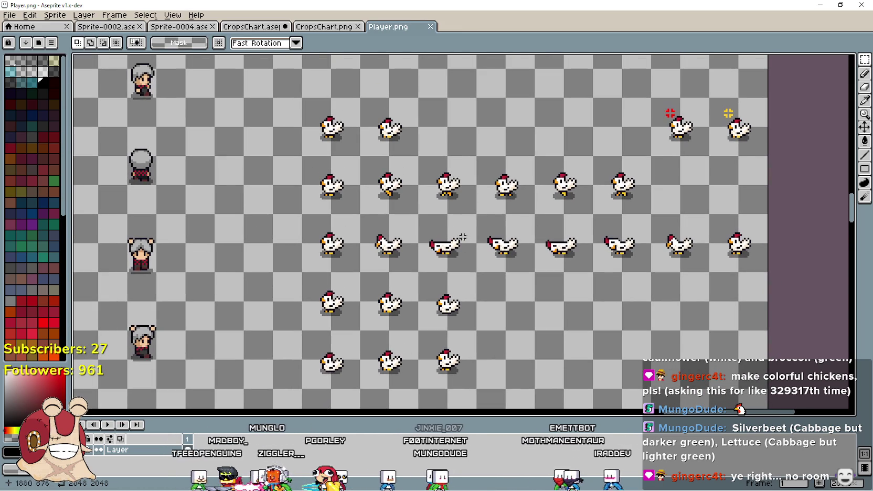
left_click_drag(481, 275, 436, 154)
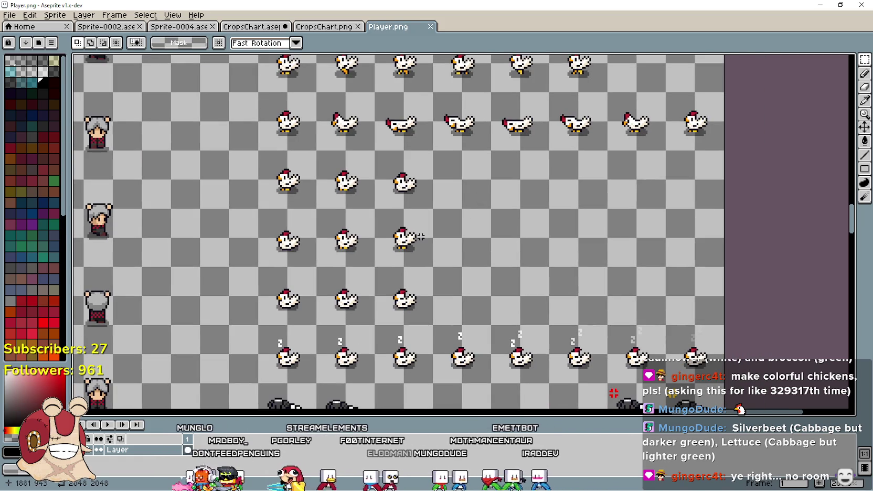
left_click_drag(521, 242, 510, 321)
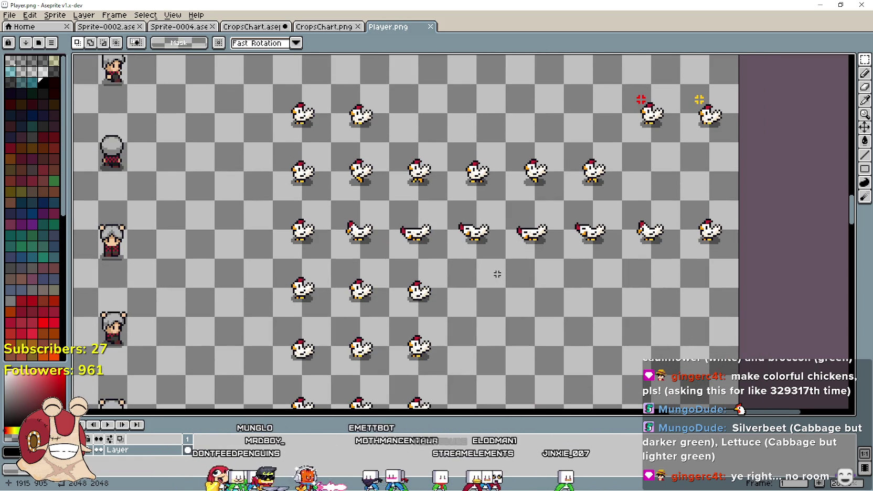
left_click_drag(496, 273, 475, 209)
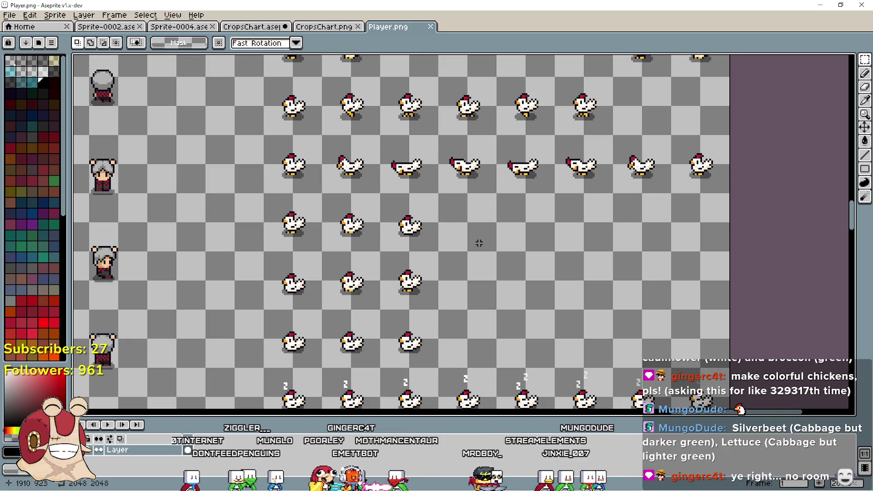
Inspect the player, horse, pig, character and cow sprite rows
scroll(624, 294, "down", 5)
scroll(525, 311, "left", 3)
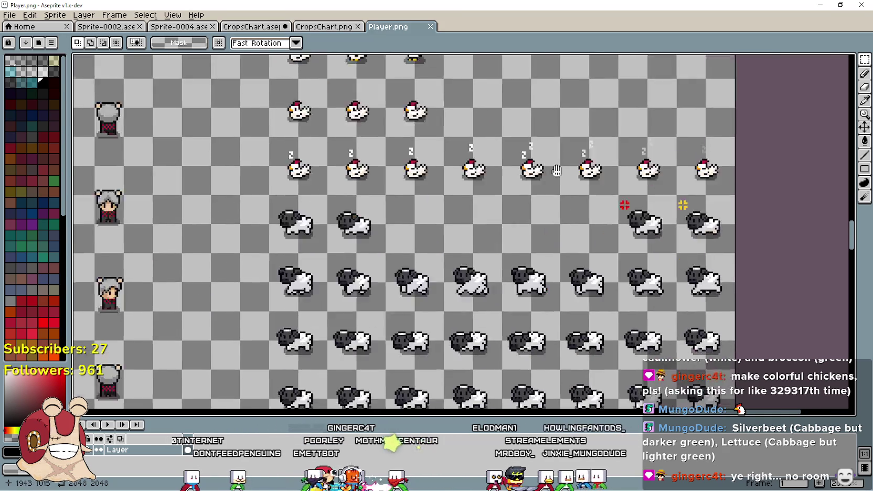
scroll(482, 264, "down", 2)
scroll(451, 289, "down", 3)
scroll(377, 229, "right", 1)
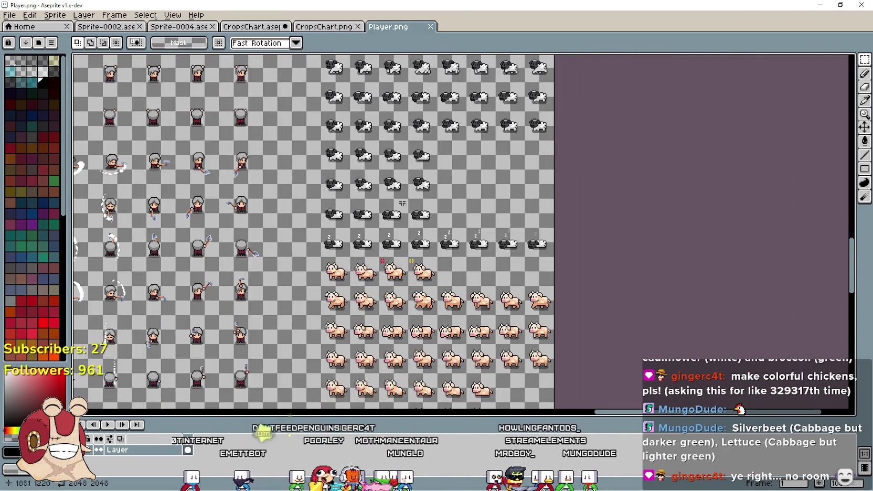
scroll(404, 231, "down", 2)
scroll(404, 231, "left", 5)
left_click_drag(506, 209, 464, 148)
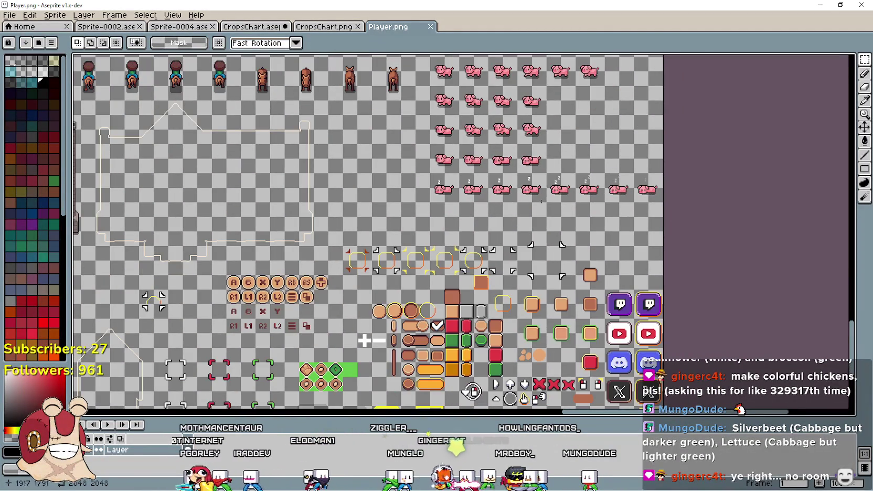
left_click_drag(541, 201, 554, 284)
Zoom out and bring the trees, small houses and NPC sprites into view
scroll(505, 239, "down", 1)
scroll(502, 231, "up", 2)
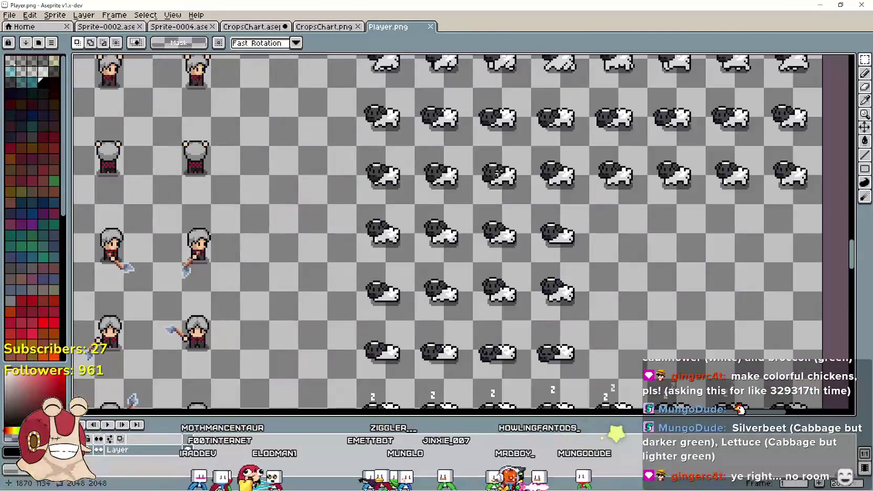
scroll(500, 221, "down", 1)
scroll(500, 221, "up", 1)
scroll(438, 307, "down", 2)
scroll(438, 307, "down", 2)
scroll(418, 242, "up", 2)
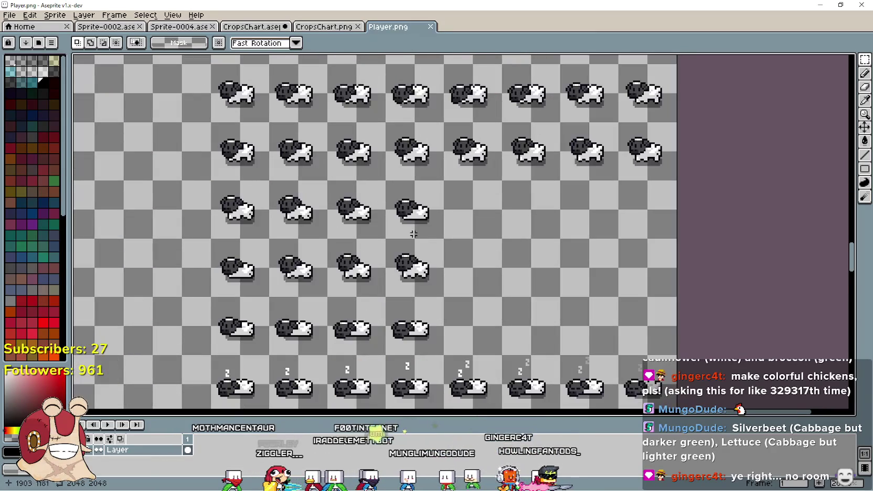
scroll(462, 231, "down", 3)
scroll(462, 230, "up", 1)
scroll(462, 231, "up", 1)
scroll(461, 231, "down", 1)
scroll(411, 298, "up", 2)
scroll(411, 298, "down", 2)
mouse_move(411, 297)
left_mouse_down()
mouse_move(507, 253)
mouse_move(599, 166)
mouse_move(713, 115)
left_mouse_up()
scroll(472, 236, "up", 2)
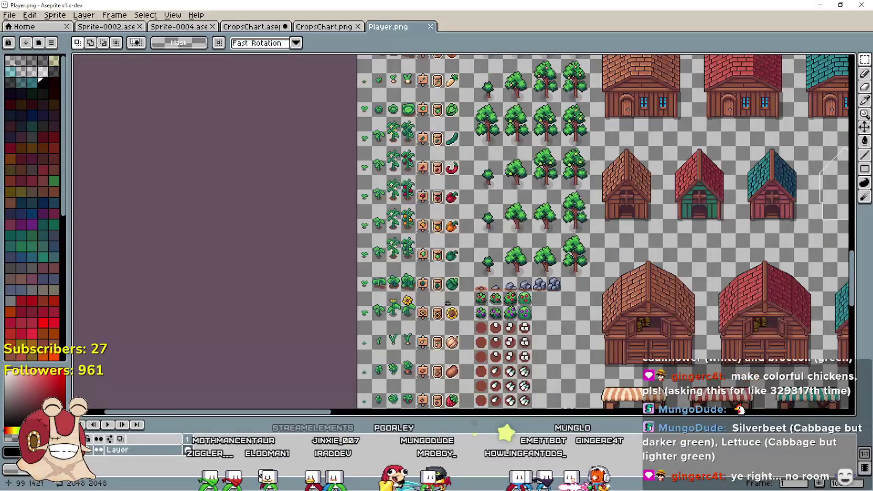
scroll(417, 244, "down", 2)
scroll(460, 201, "up", 2)
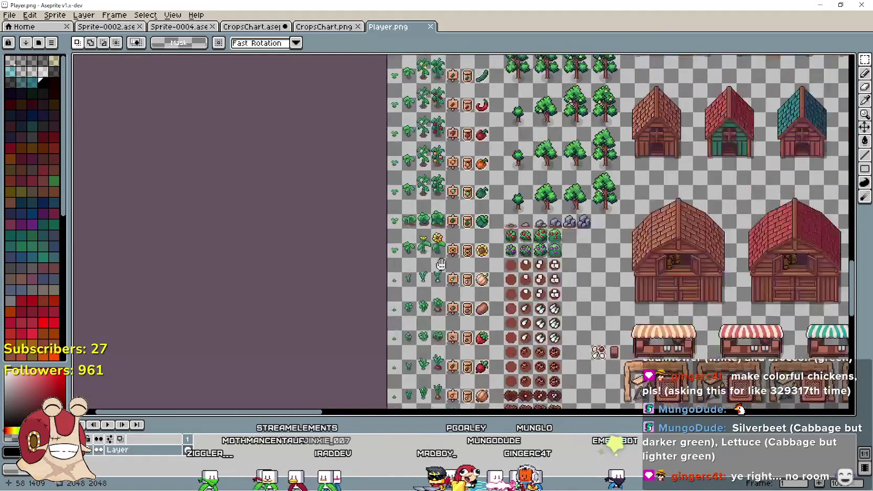
scroll(460, 201, "up", 3)
scroll(409, 241, "up", 2)
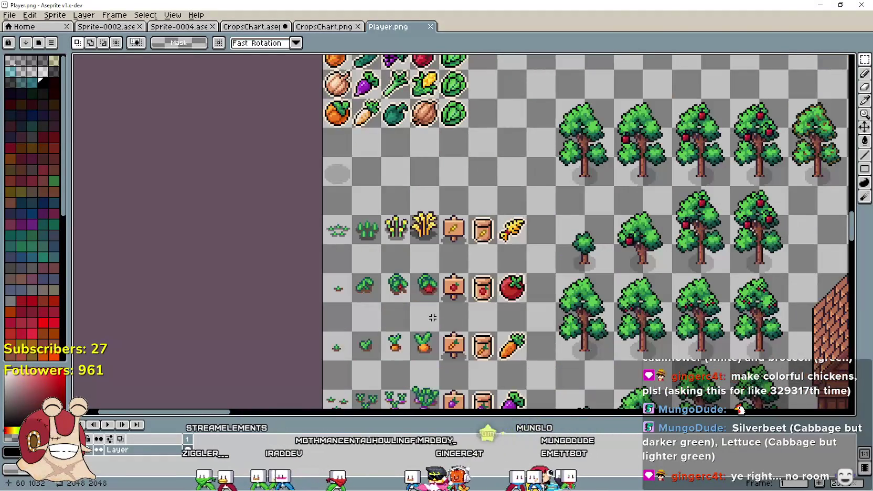
scroll(429, 297, "down", 3)
scroll(428, 295, "down", 1)
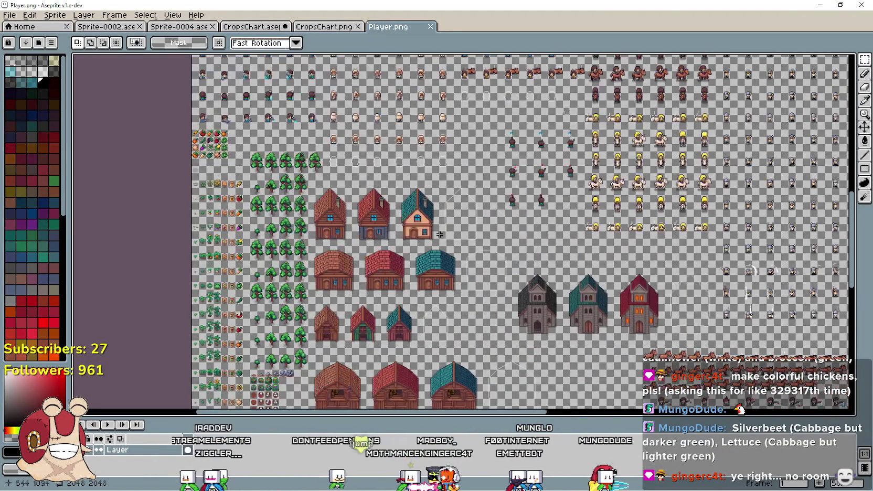
scroll(589, 240, "down", 1)
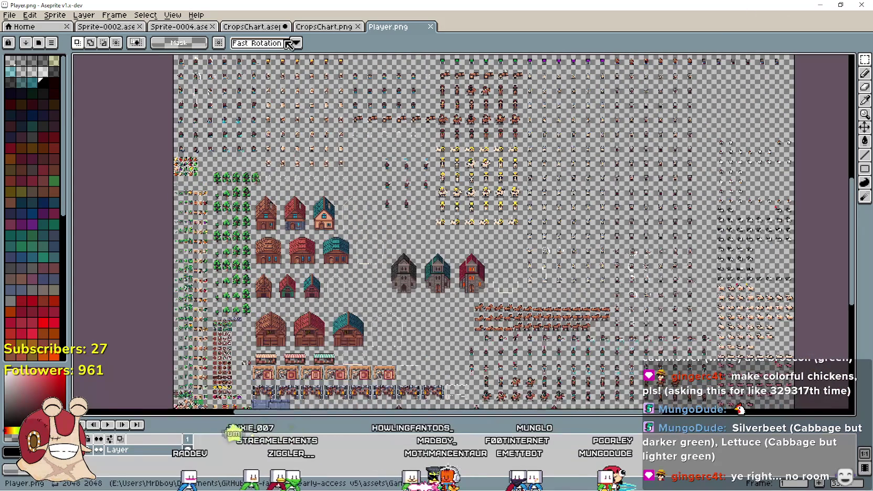
scroll(380, 195, "up", 3)
scroll(381, 209, "down", 1)
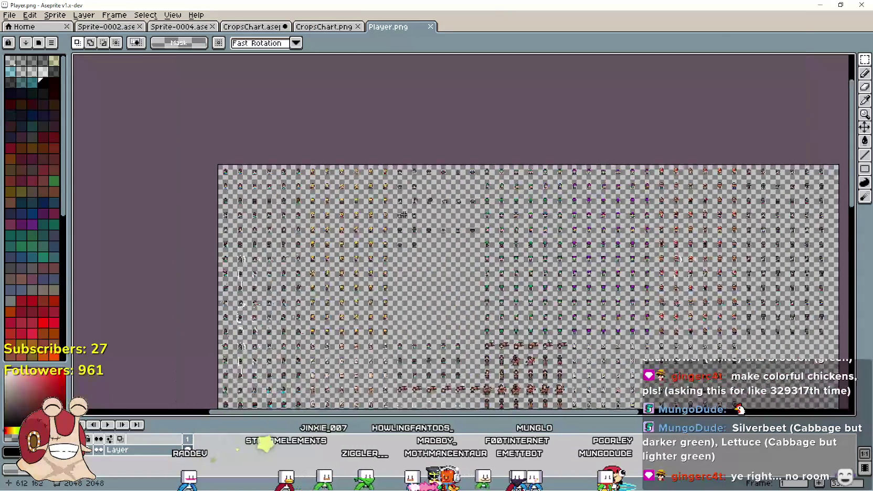
scroll(437, 237, "up", 3)
scroll(437, 237, "down", 5)
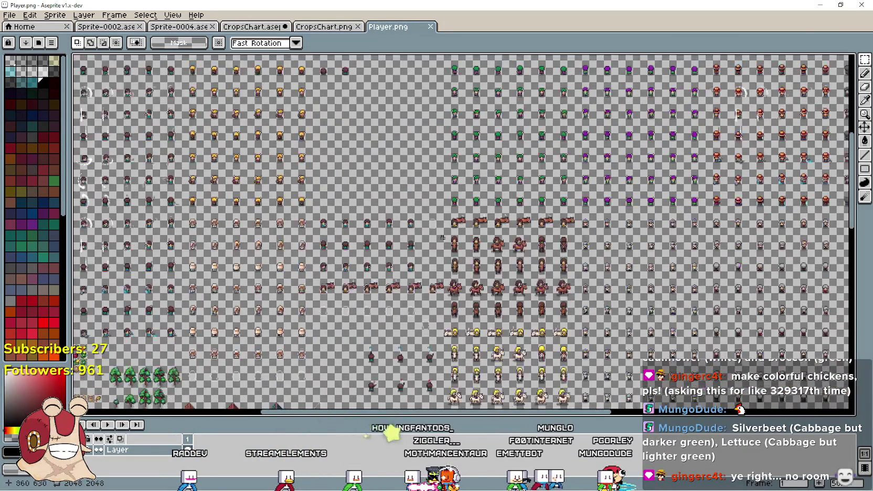
scroll(430, 234, "left", 3)
scroll(428, 234, "up", 4)
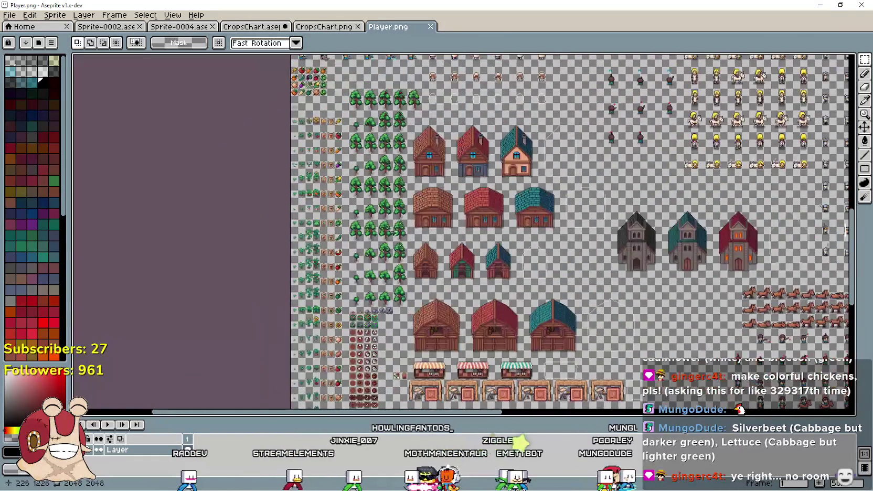
scroll(428, 233, "left", 3)
scroll(509, 278, "up", 2)
scroll(509, 278, "down", 2)
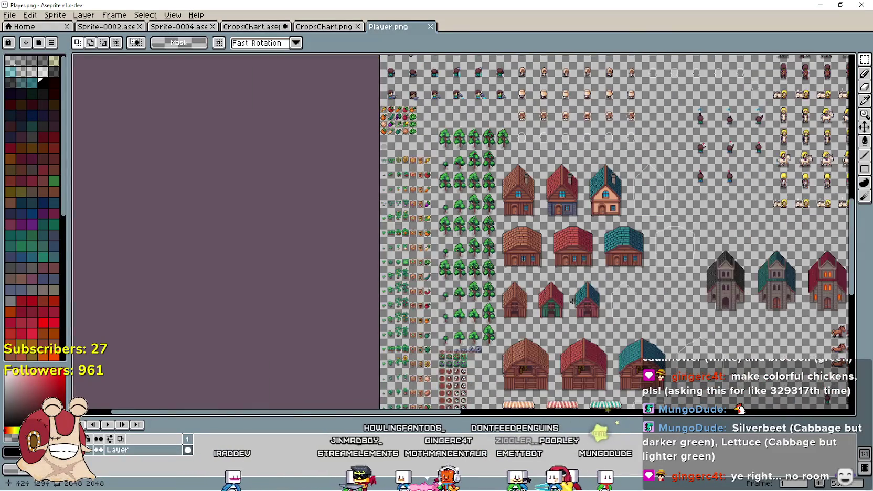
scroll(525, 220, "down", 3)
scroll(543, 157, "right", 3)
scroll(544, 157, "right", 3)
scroll(543, 158, "up", 5)
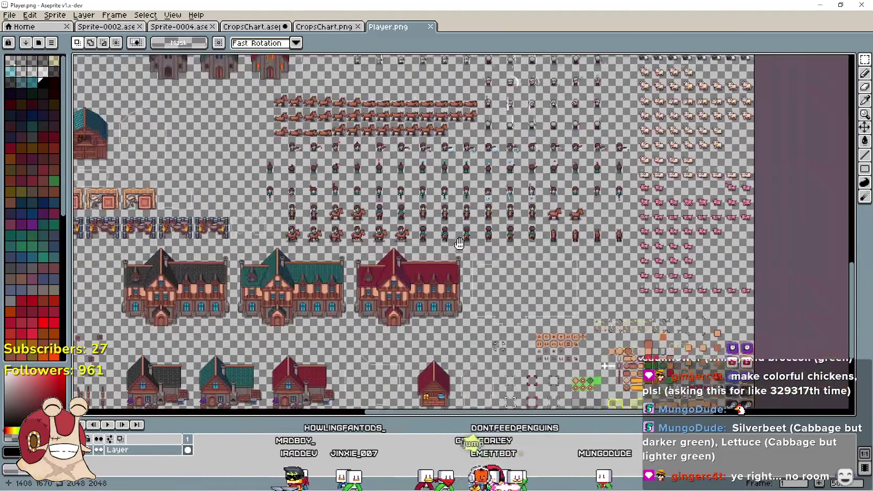
scroll(567, 258, "left", 6)
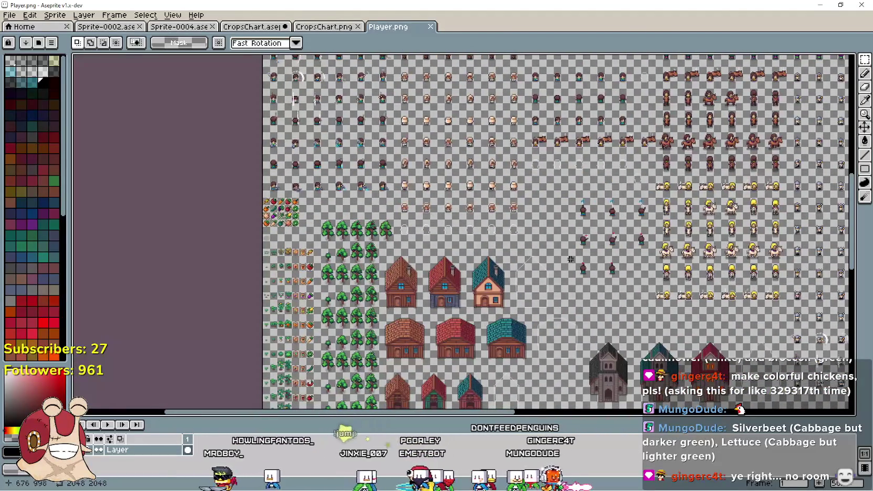
scroll(432, 252, "left", 5)
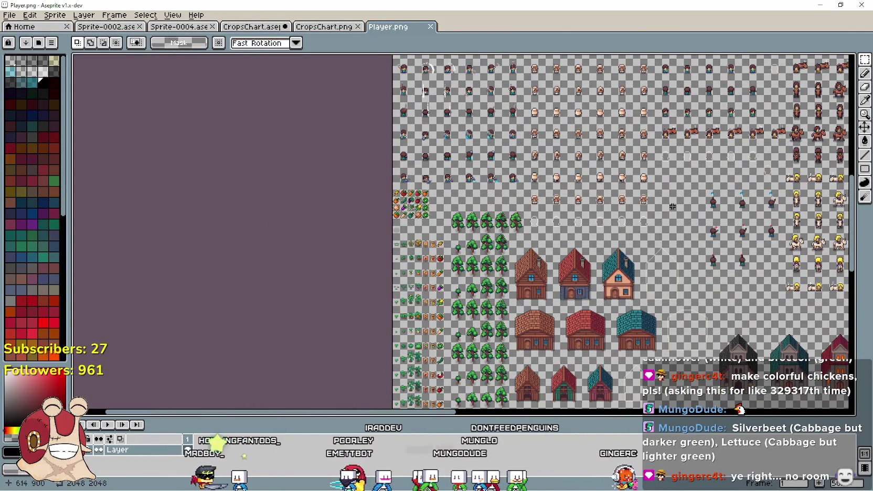
scroll(367, 215, "right", 12)
scroll(367, 215, "down", 3)
left_click_drag(311, 182, 305, 89)
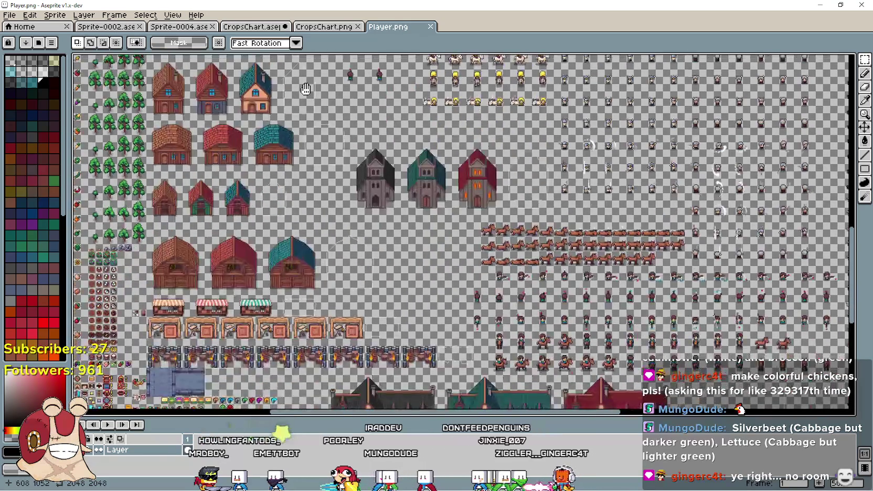
mouse_move(357, 109)
left_mouse_down()
mouse_move(266, 150)
mouse_move(114, 163)
mouse_move(14, 256)
left_mouse_up()
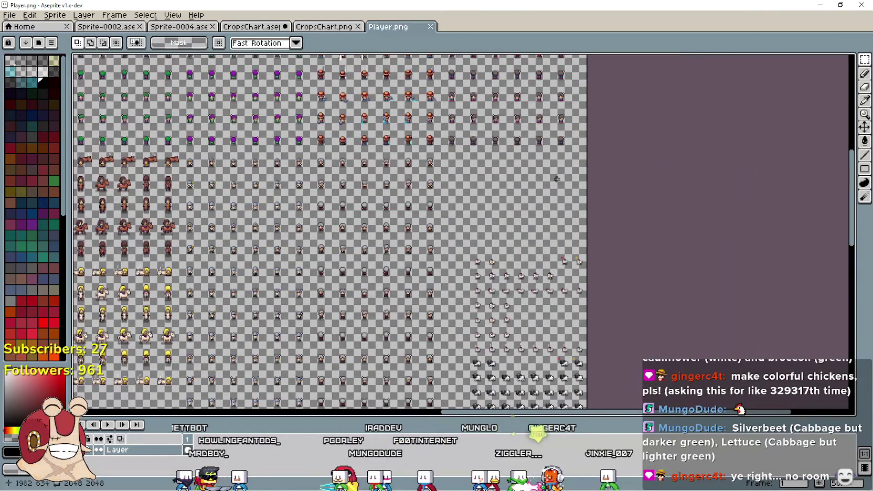
scroll(527, 199, "up", 1)
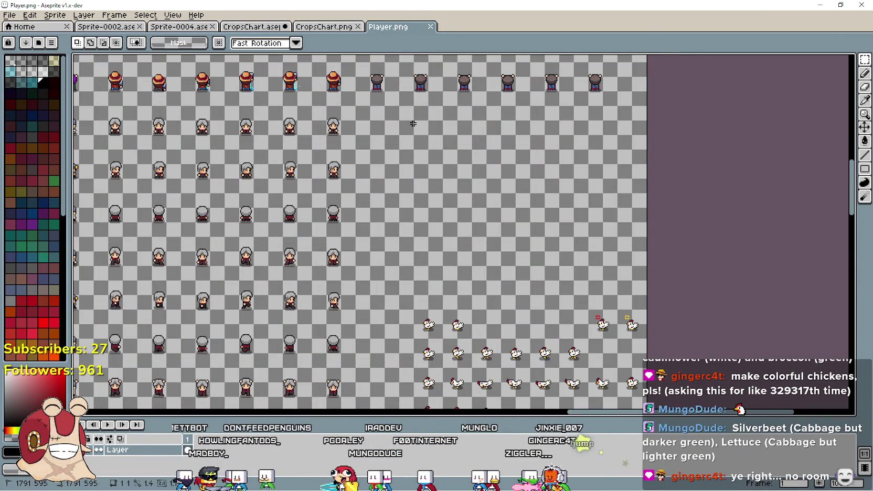
Zoom and pan the Player sheet to view the houses and market stalls
scroll(487, 282, "down", 1)
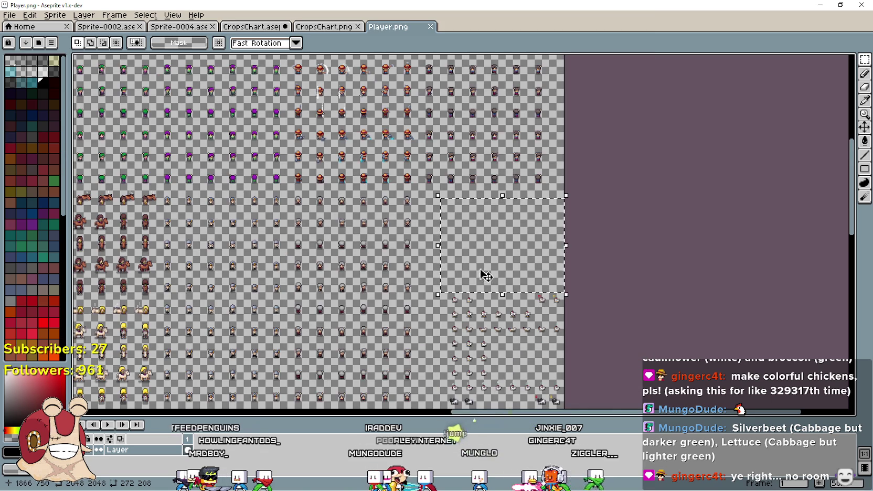
scroll(474, 239, "down", 3)
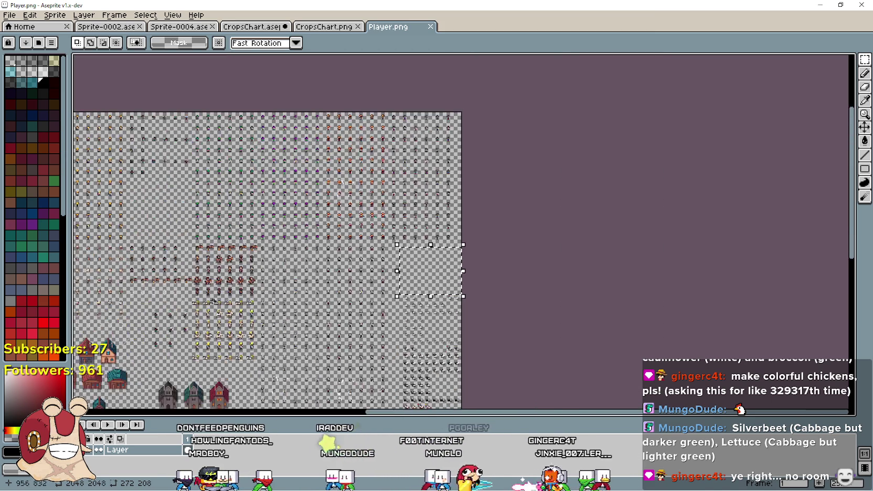
scroll(630, 403, "up", 3)
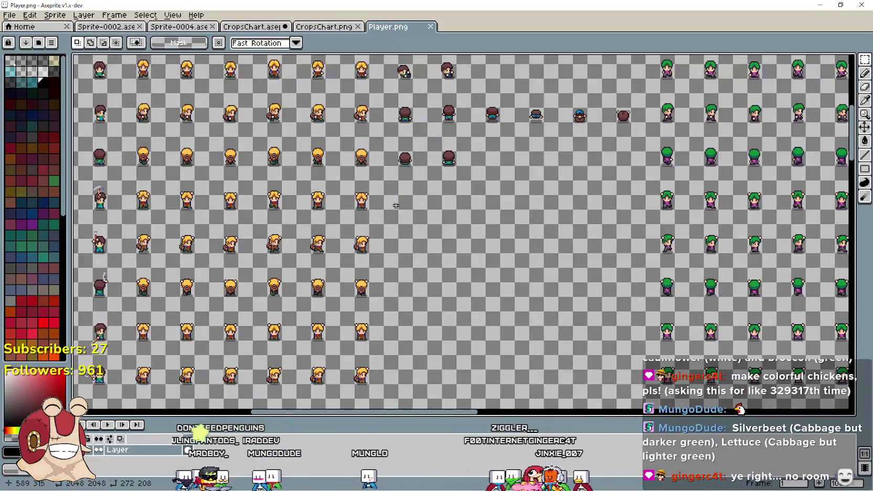
scroll(630, 402, "down", 3)
scroll(619, 369, "up", 2)
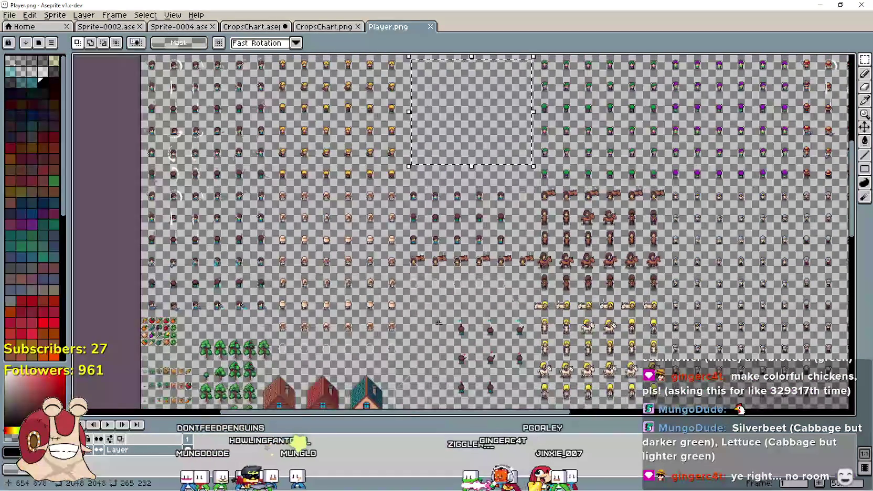
scroll(511, 326, "down", 1)
scroll(439, 198, "up", 3)
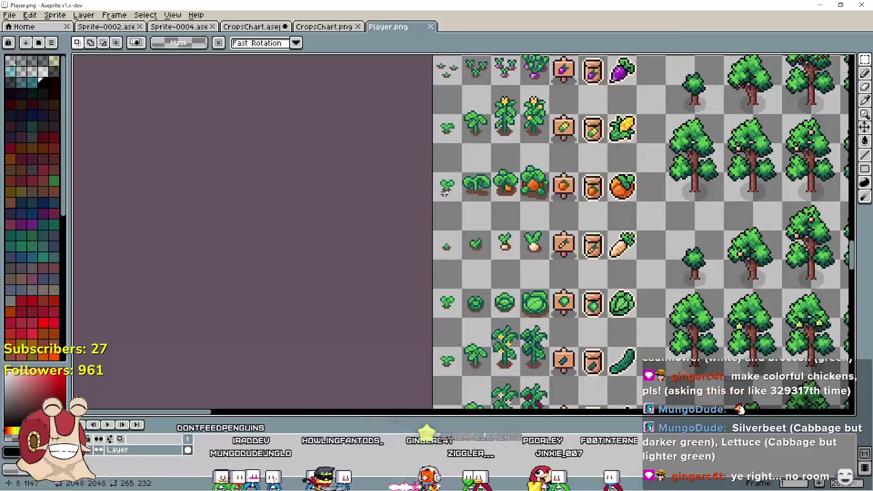
scroll(464, 182, "down", 2)
mouse_move(598, 199)
left_mouse_down()
mouse_move(517, 168)
mouse_move(491, 131)
left_mouse_up()
scroll(599, 181, "down", 1)
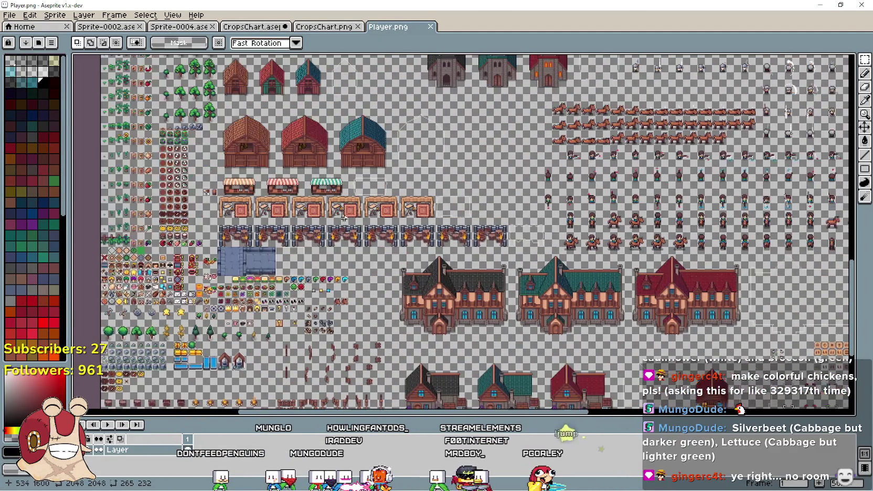
scroll(514, 187, "up", 1)
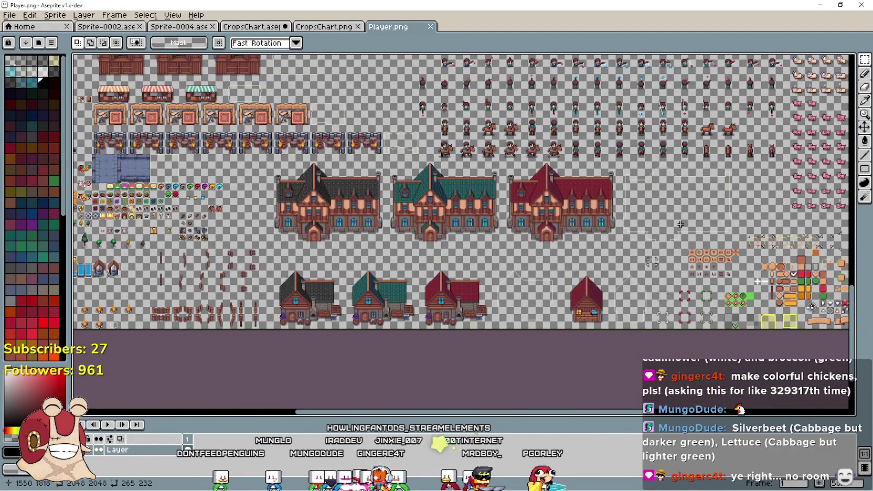
Revisit the upper character rows, then minimize Aseprite and bring Godot forward
mouse_move(648, 209)
left_mouse_down()
mouse_move(573, 297)
mouse_move(571, 313)
left_mouse_up()
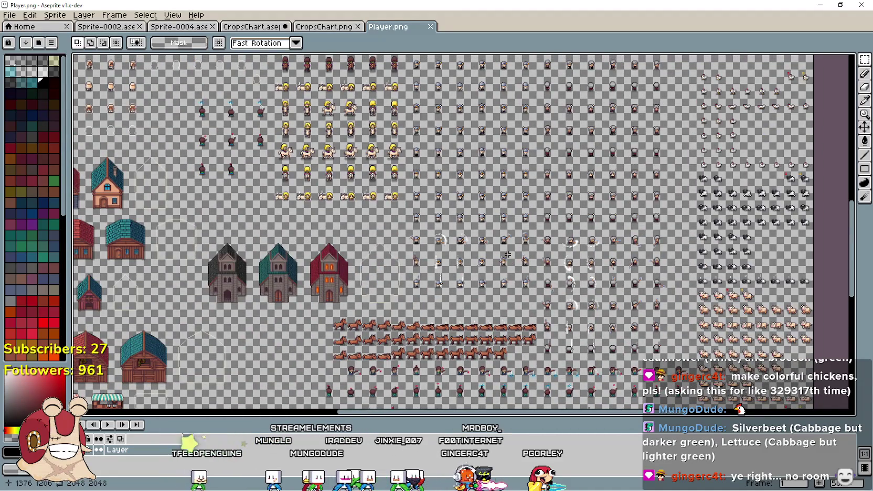
left_click_drag(246, 257, 508, 362)
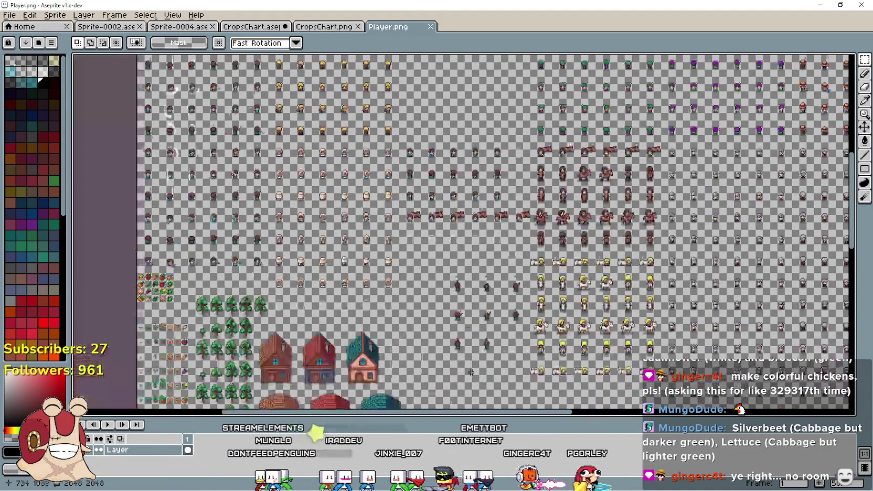
mouse_move(682, 157)
left_mouse_down()
mouse_move(603, 236)
mouse_move(595, 300)
mouse_move(289, 196)
left_mouse_up()
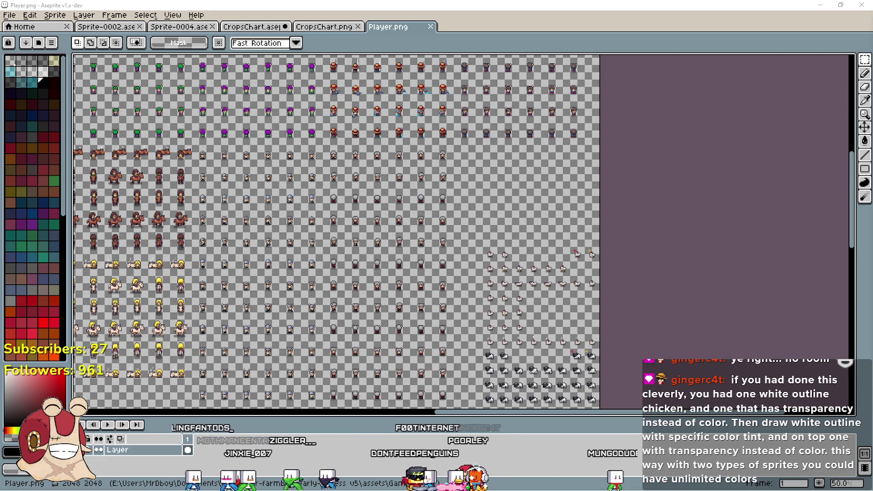
left_click_drag(659, 78, 808, 87)
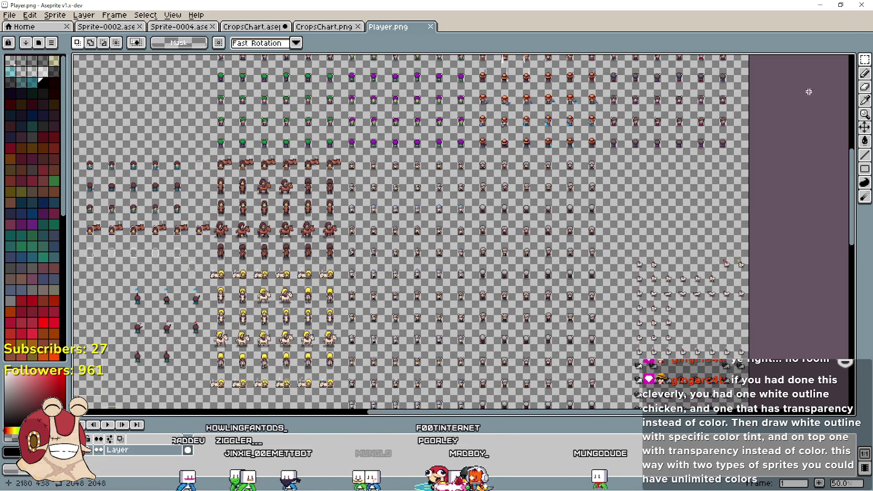
left_click(820, 5)
left_click(668, 10)
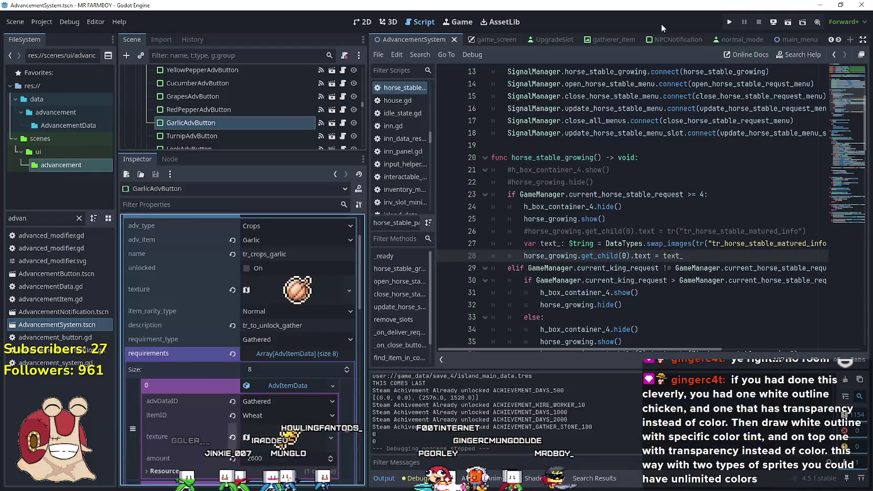
Check line 24 of the script and the Tomato requirement entry, then run the Mr Farmboy project
left_click(639, 205)
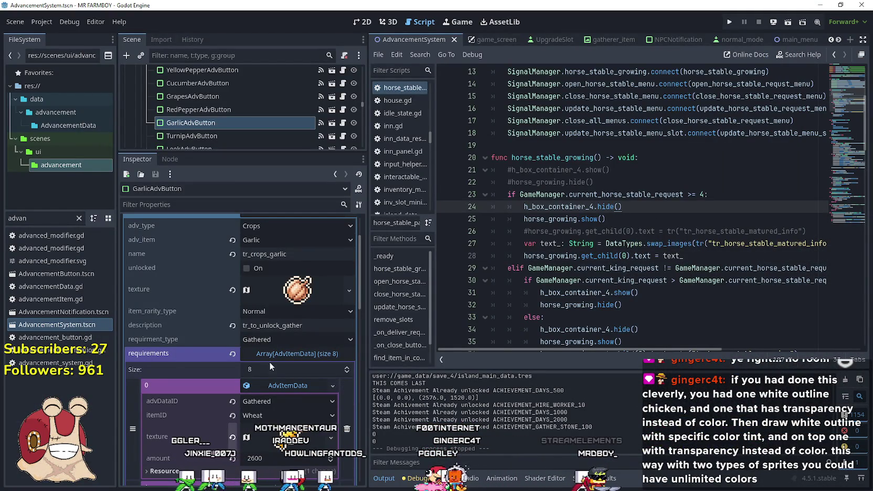
left_click(293, 383)
left_click(654, 194)
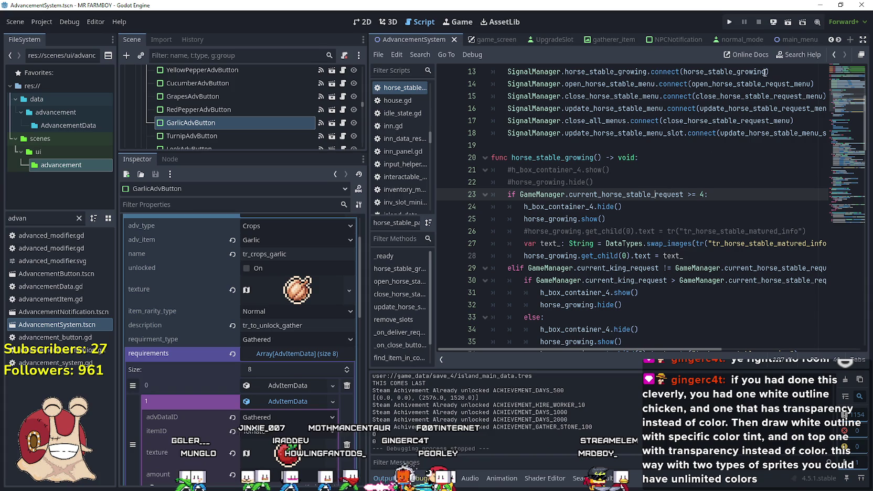
left_click(730, 22)
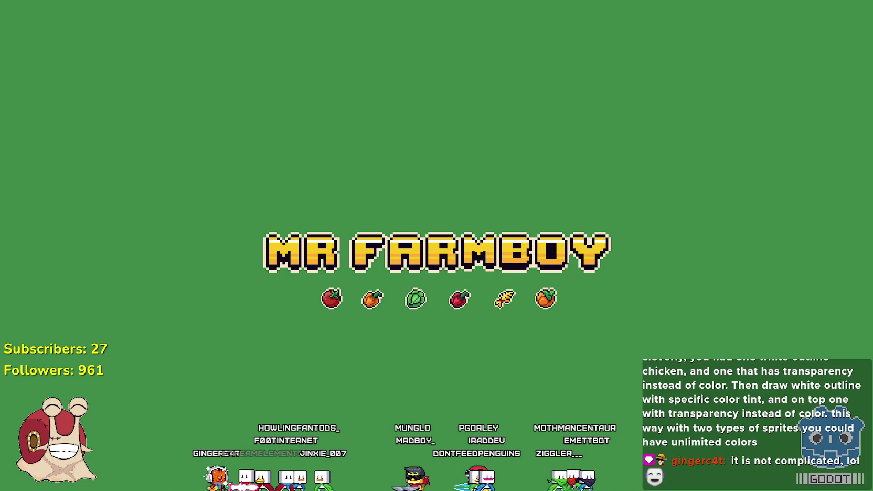
Switch Mr Farmboy from fullscreen to windowed with F11 and open Discord's #general channel
key("F11")
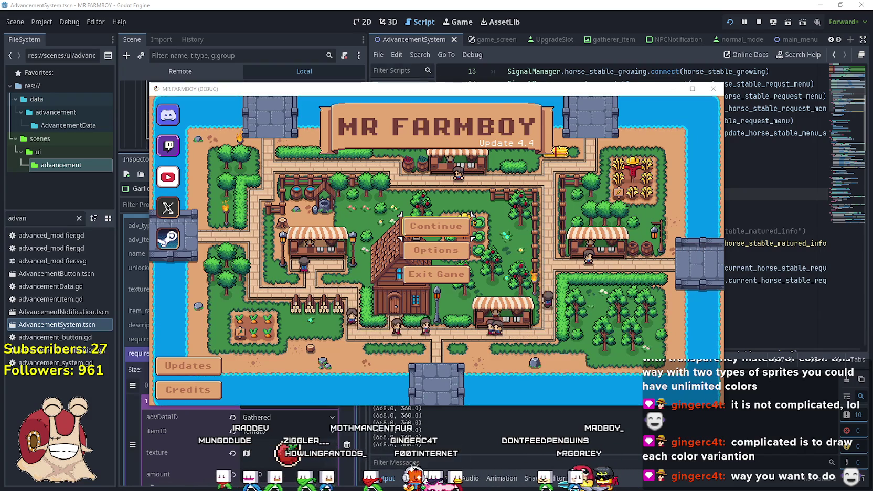
left_click(168, 114)
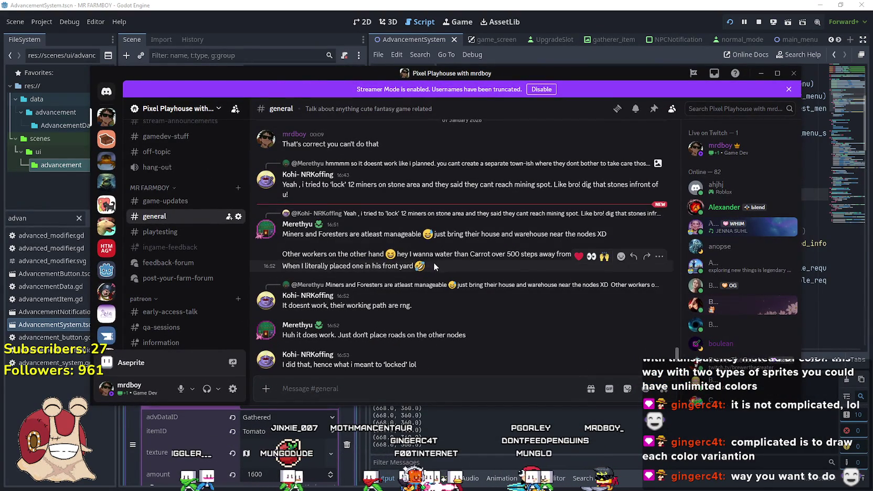
Highlight the chat message's part about other workers, then begin a reply in #general
left_click_drag(433, 265, 289, 256)
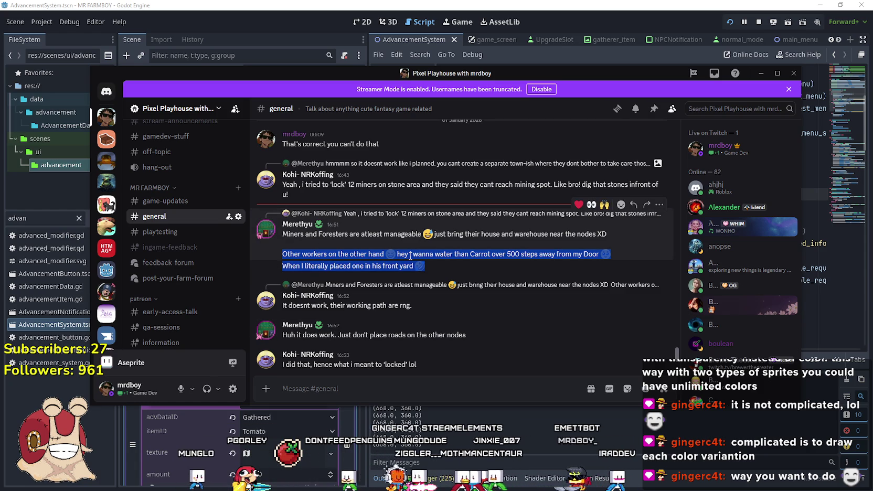
left_click(346, 263)
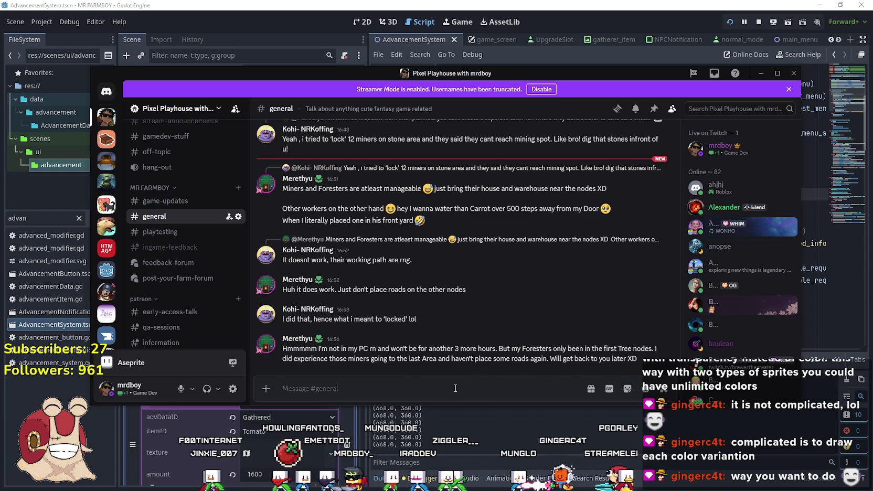
left_click(455, 388)
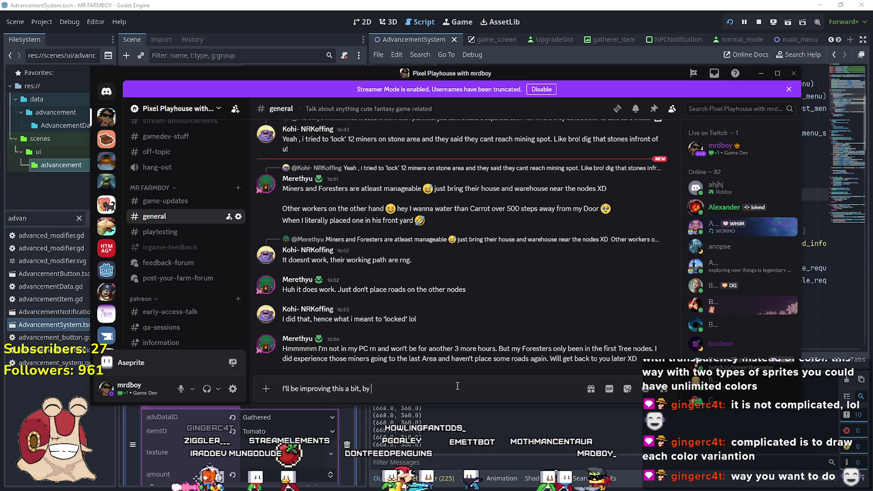
Send that foresters/miners will stay at one spot until returning resources to the warehouse, plus a follow-up
type(" making the f")
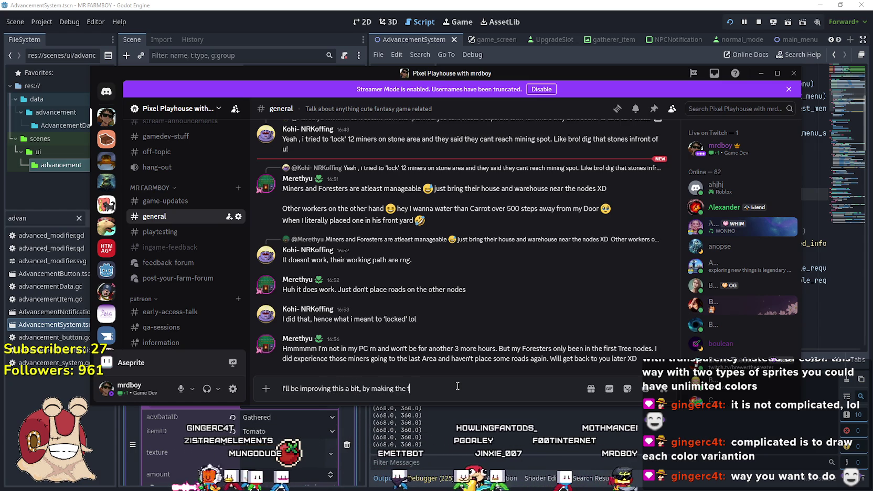
type("oresters/")
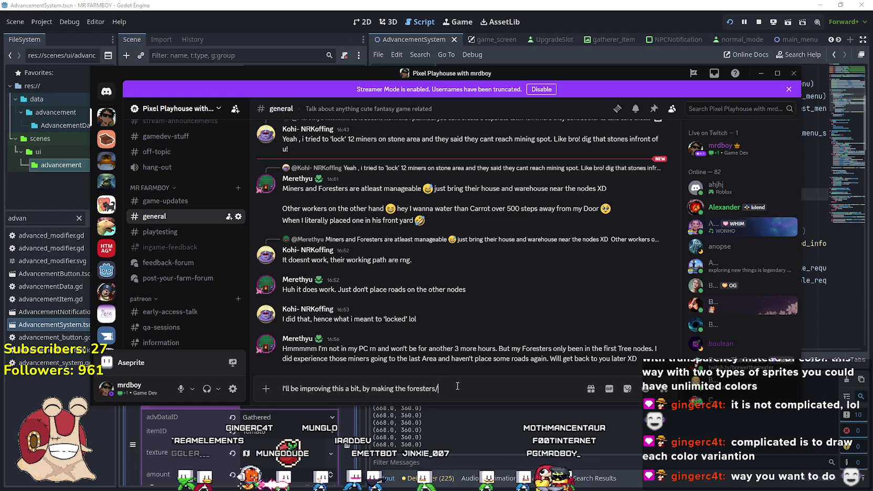
type("miners, stay ")
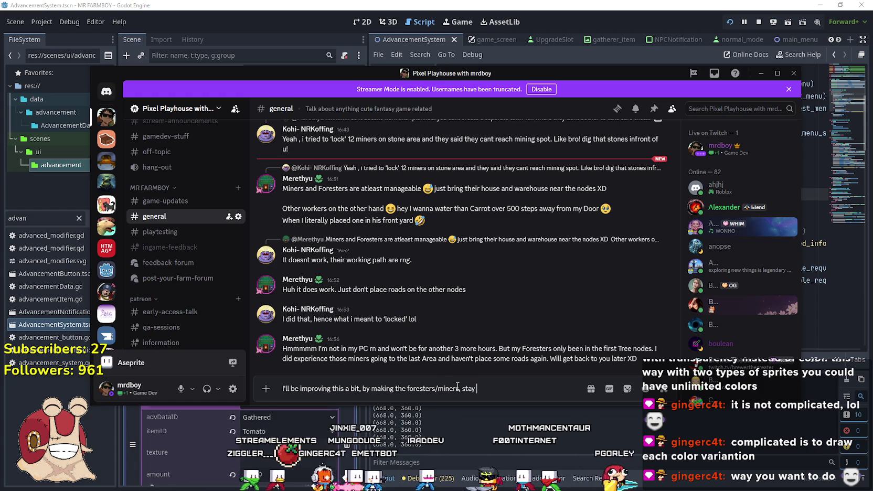
type("to the one spot all the way until th")
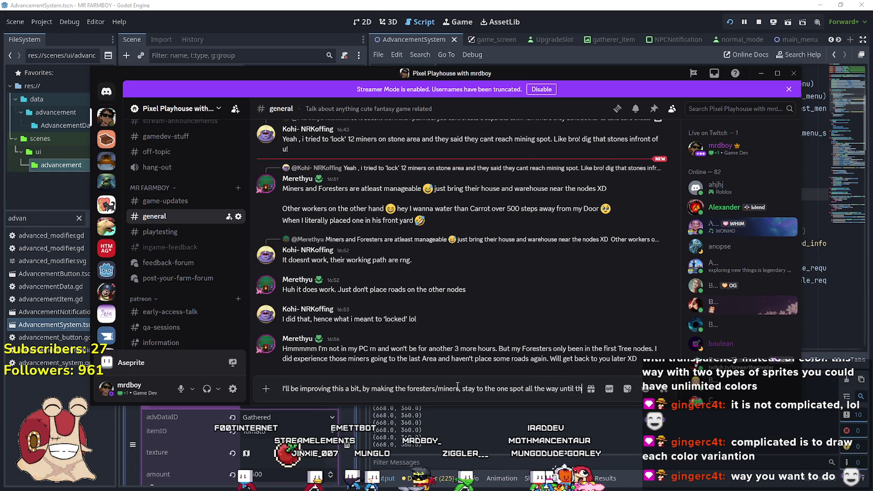
type("ey got to take the rsour")
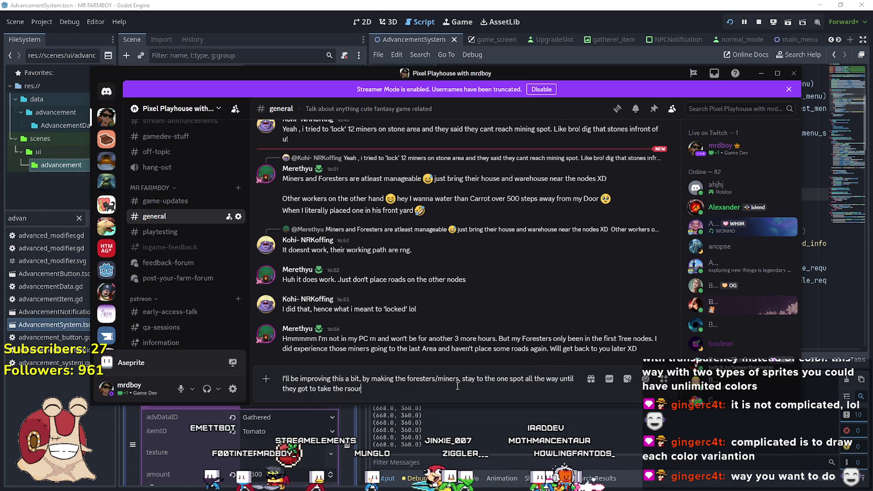
type("ces back to")
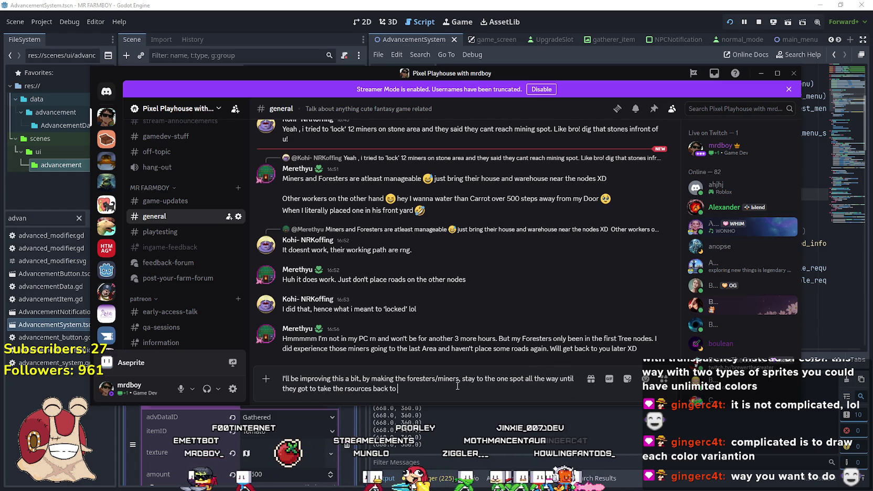
type(" war")
type("use")
key("Return")
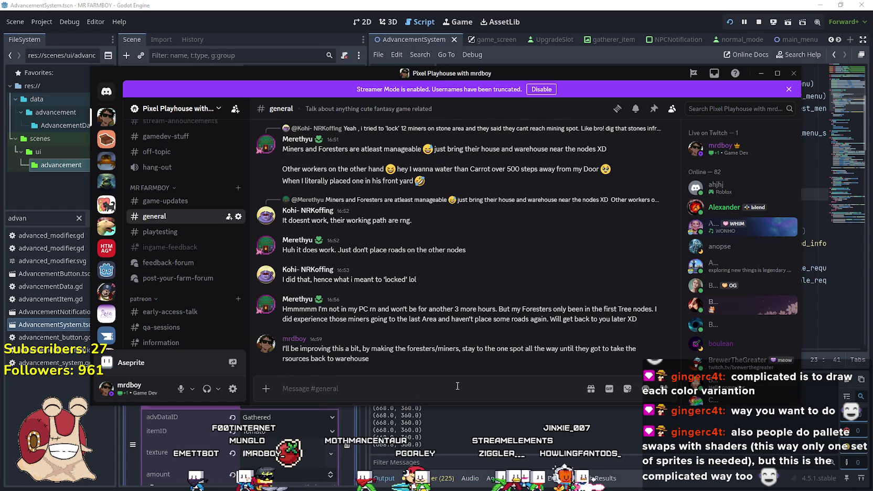
type("which ")
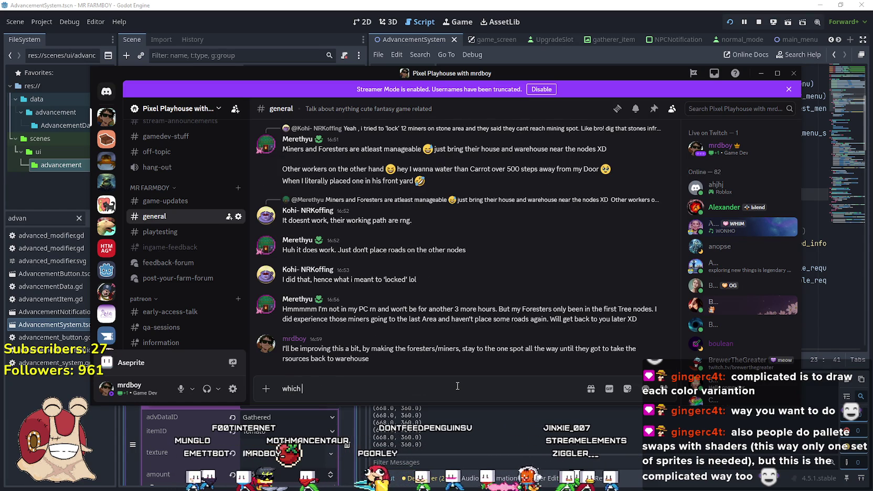
type("means they won't try t")
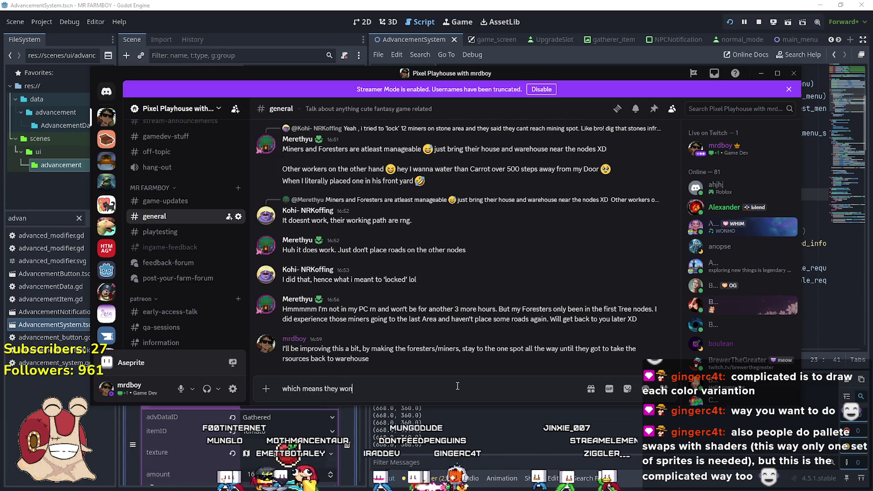
type("o go to o")
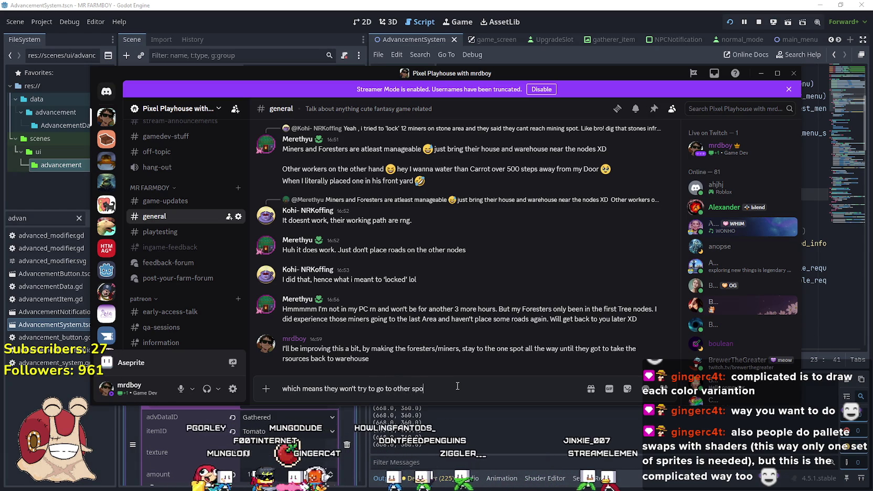
type("ther s")
key("Return")
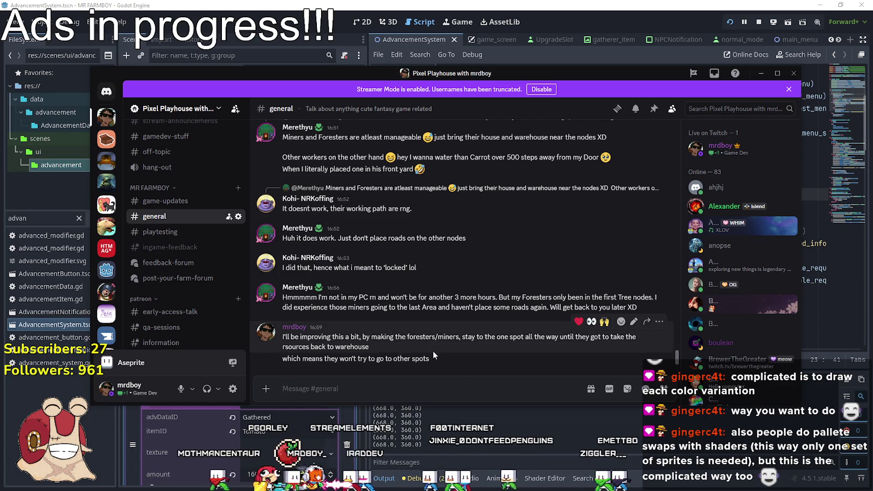
Scroll back through earlier #general messages, then switch away from Discord to Spotify
scroll(433, 350, "up", 3)
scroll(432, 321, "up", 5)
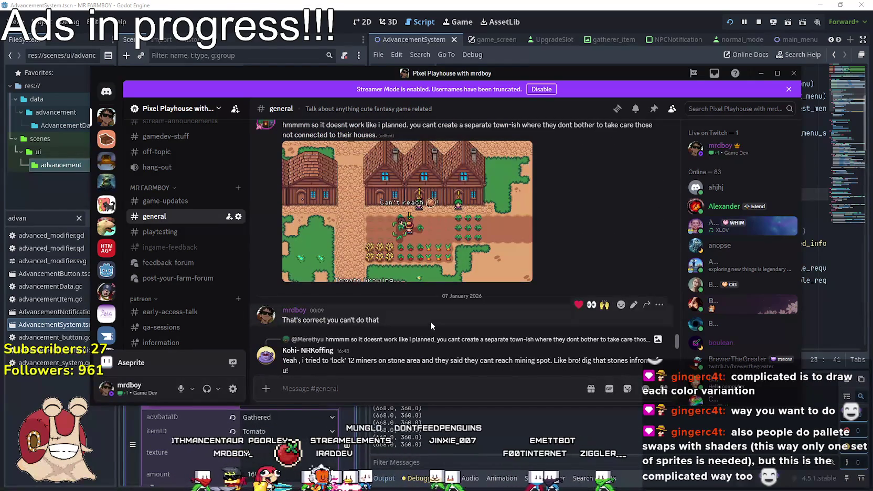
scroll(421, 306, "up", 2)
key("alt+Tab")
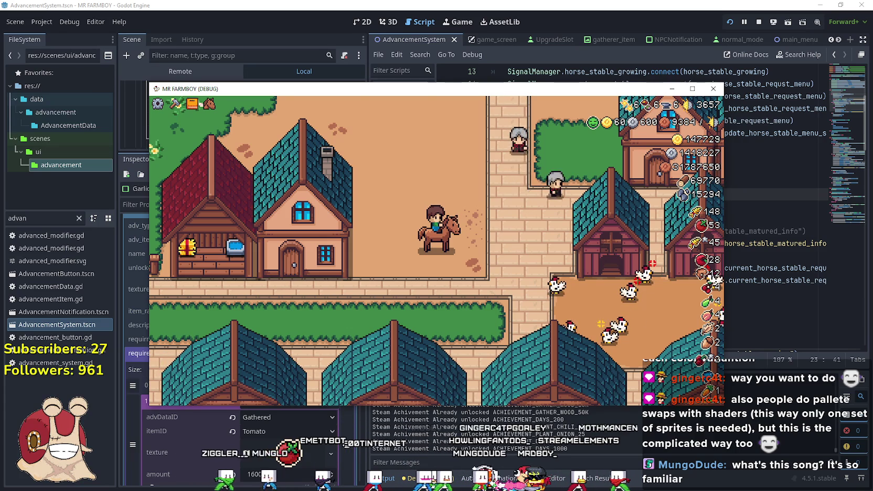
key("alt+Tab")
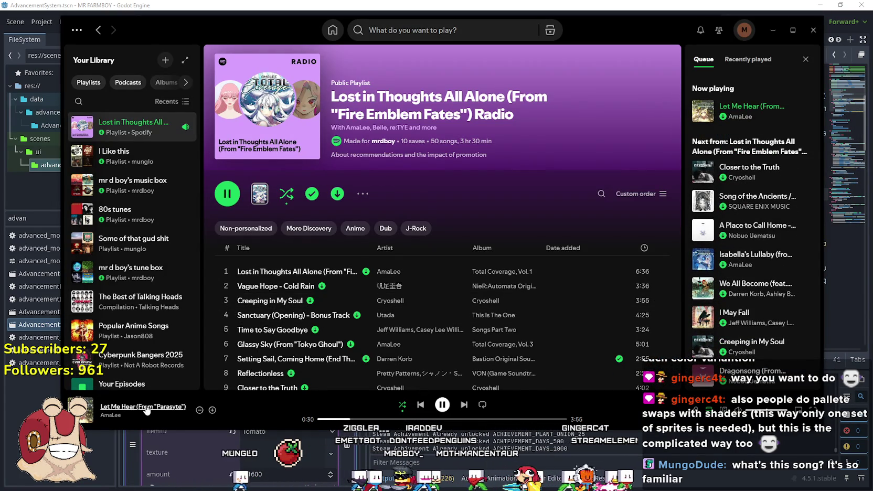
Show Spotify's recently played tracks and open the album of Time to Say Goodbye
scroll(333, 330, "down", 10)
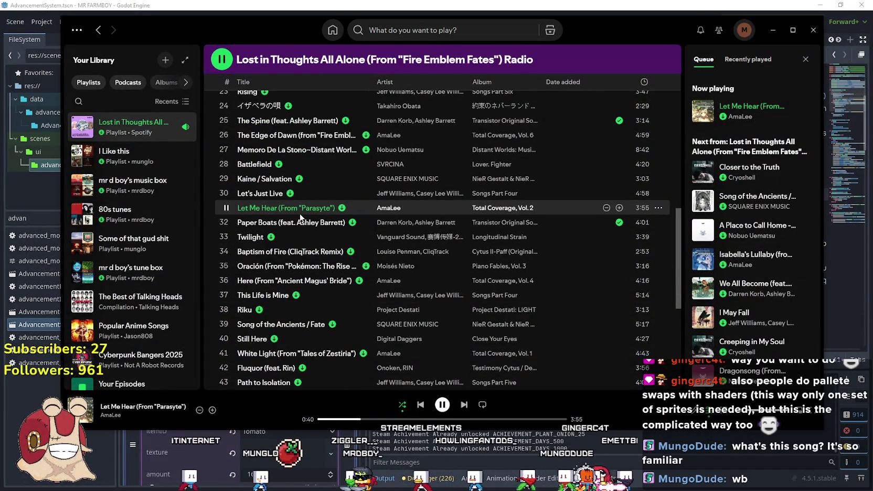
left_click(747, 59)
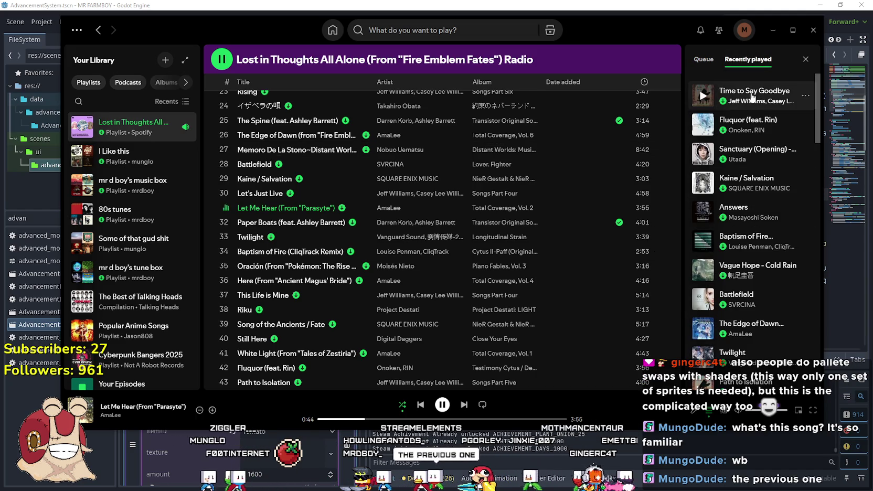
scroll(261, 266, "up", 5)
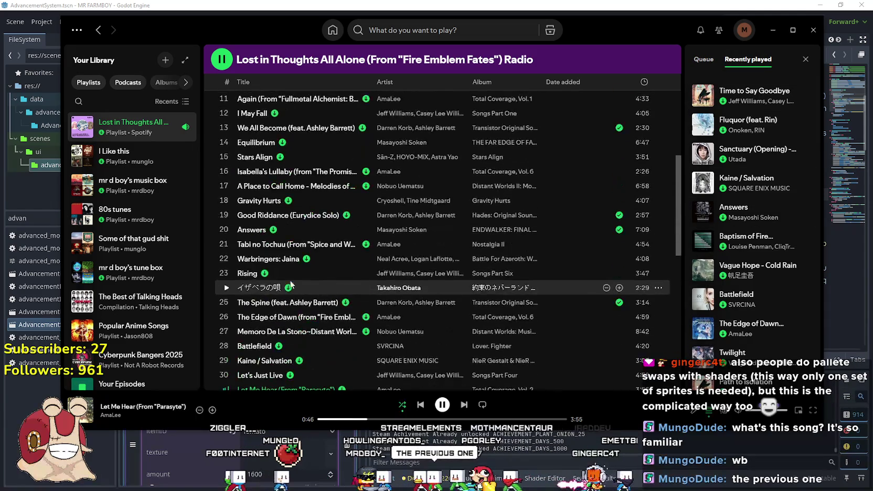
scroll(260, 266, "up", 3)
scroll(285, 297, "up", 5)
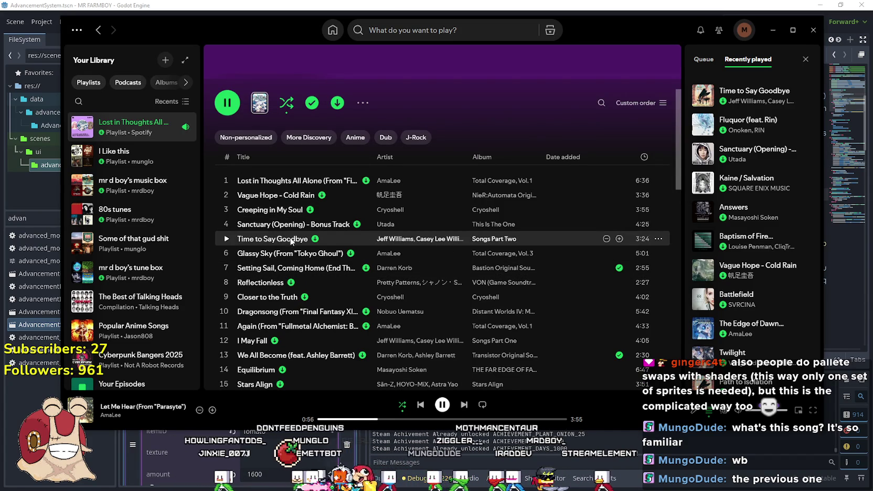
left_click(500, 241)
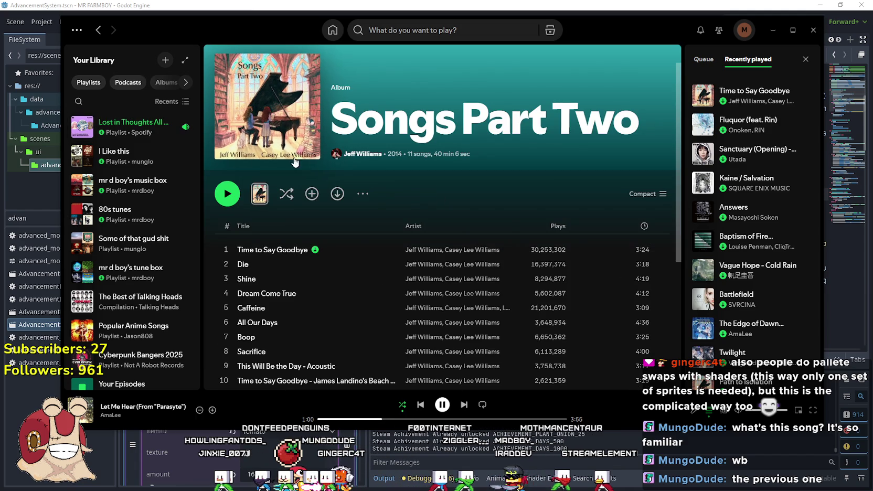
Return to the Lost in Thoughts All Alone radio playlist, then switch back to the game
scroll(393, 256, "down", 3)
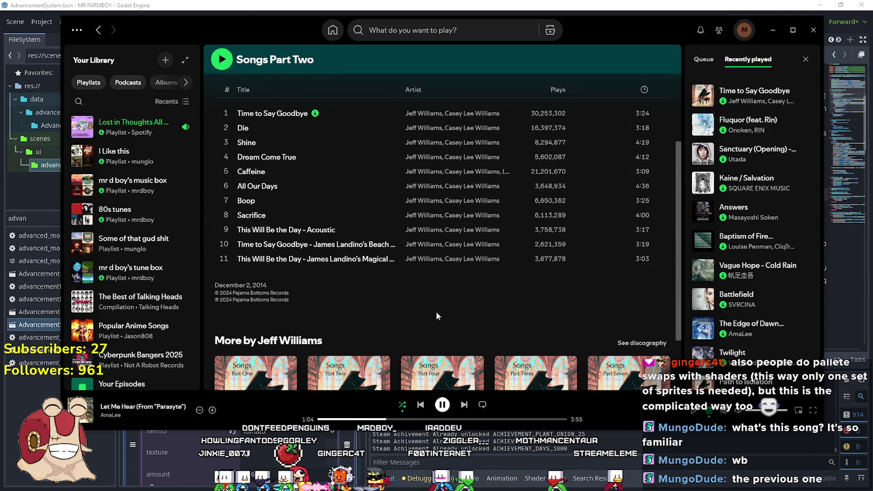
scroll(436, 311, "up", 1)
left_click(133, 126)
scroll(420, 282, "down", 12)
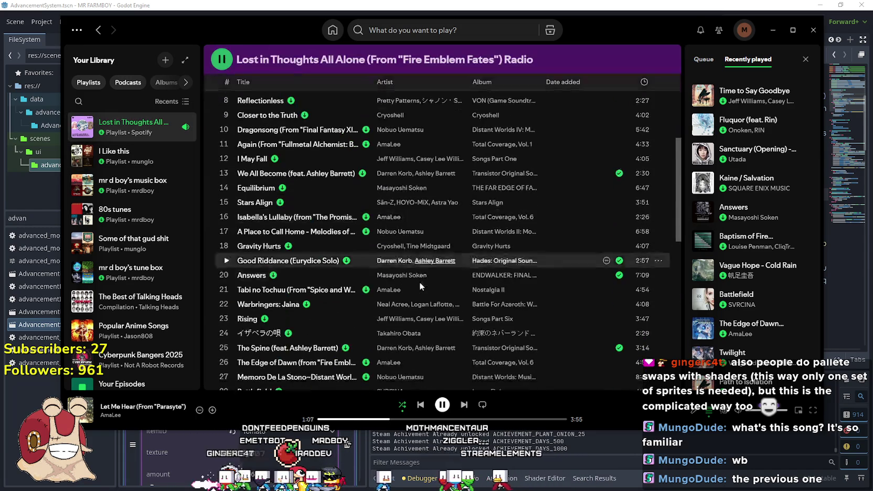
scroll(408, 277, "up", 4)
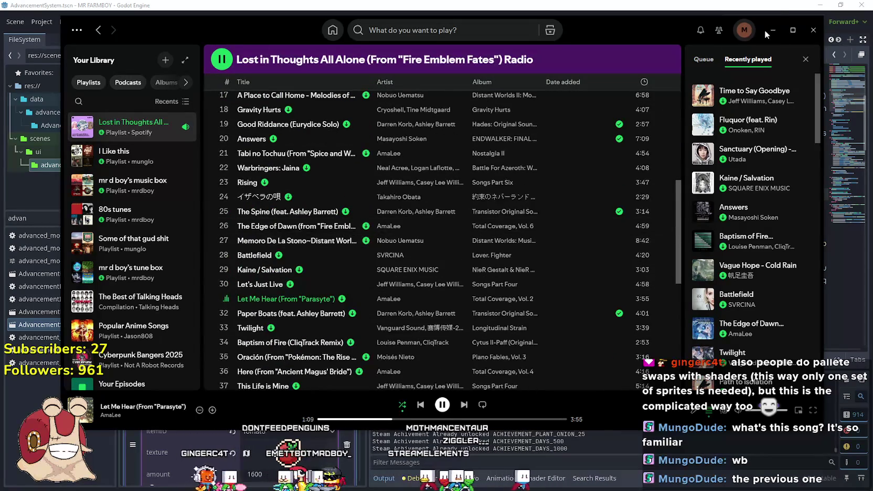
key("alt+Tab")
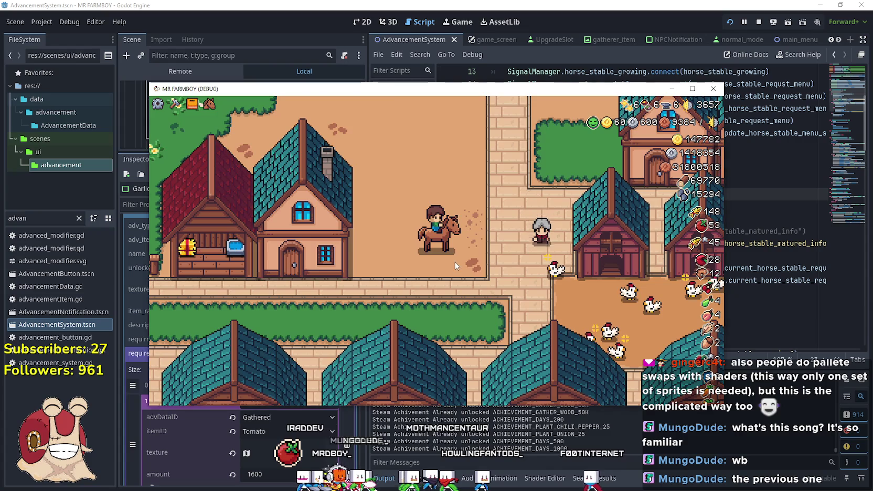
Ride the player's horse north through town and the grassy field toward the pine grove
key("a")
key("w")
scroll(460, 260, "down", 3)
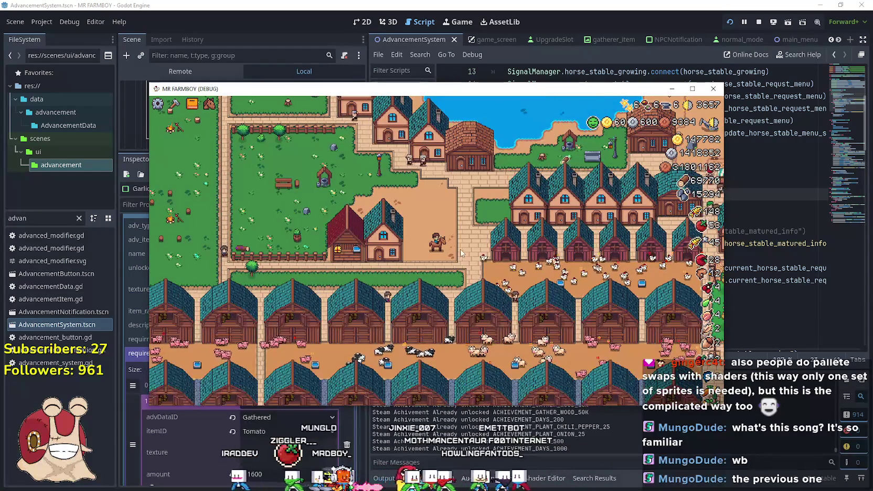
scroll(461, 249, "down", 2)
scroll(461, 250, "up", 5)
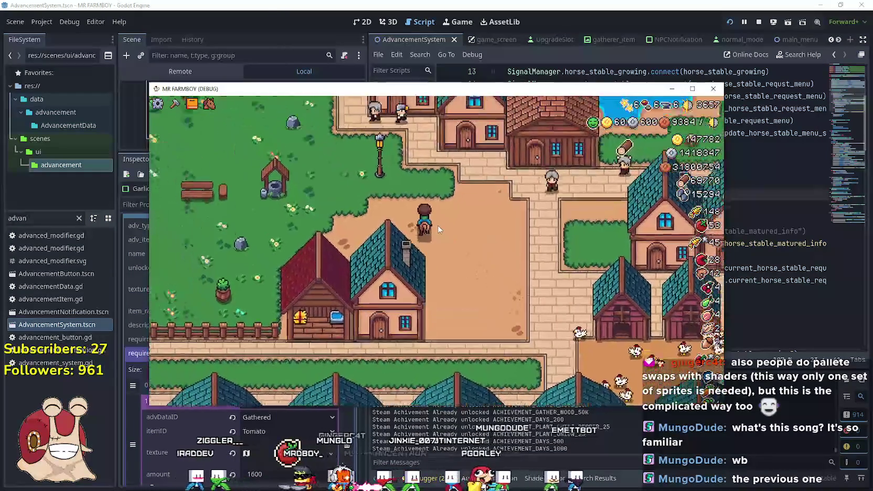
key("a")
key("w")
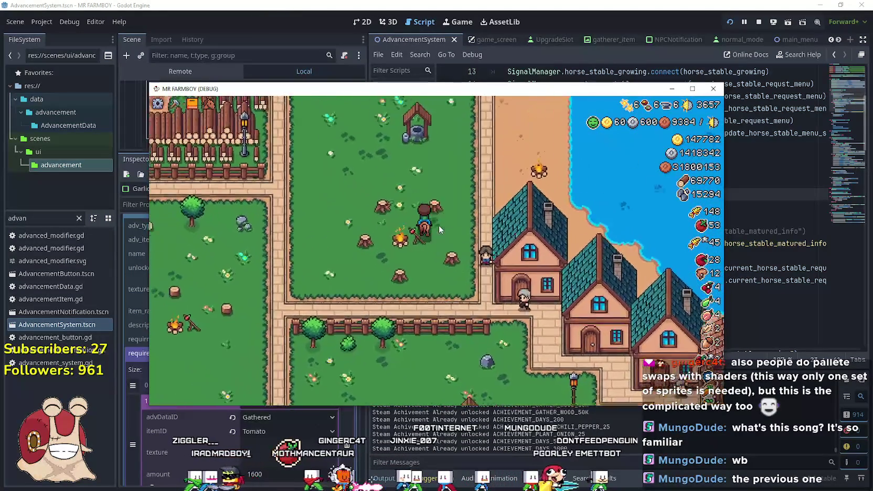
key("w")
key("a")
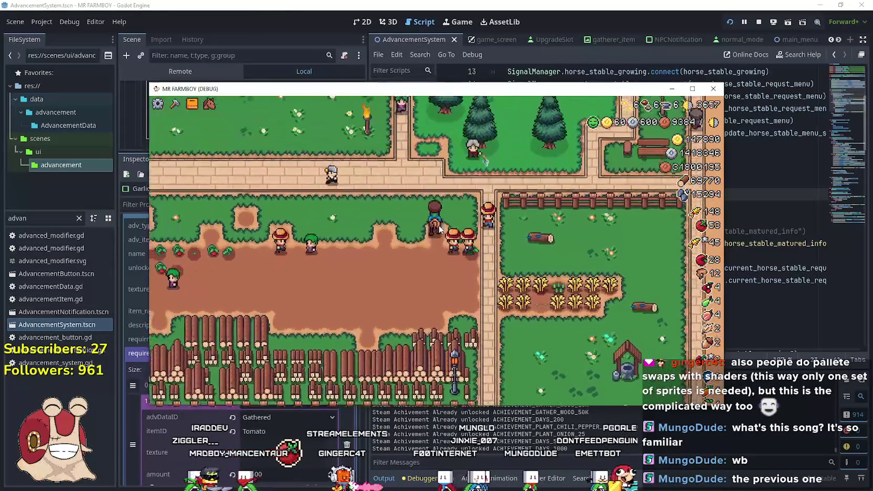
scroll(440, 230, "up", 3)
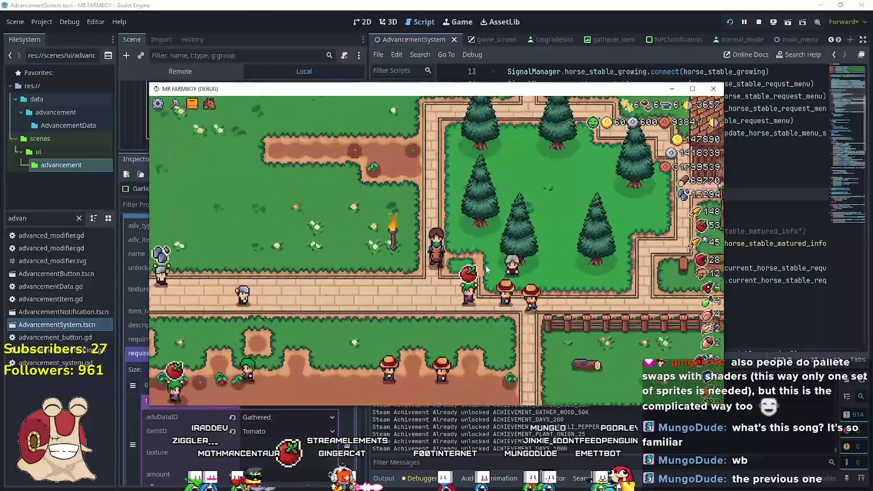
Go fullscreen to watch foresters chop the pines, then pause and minimise the game
key("F11")
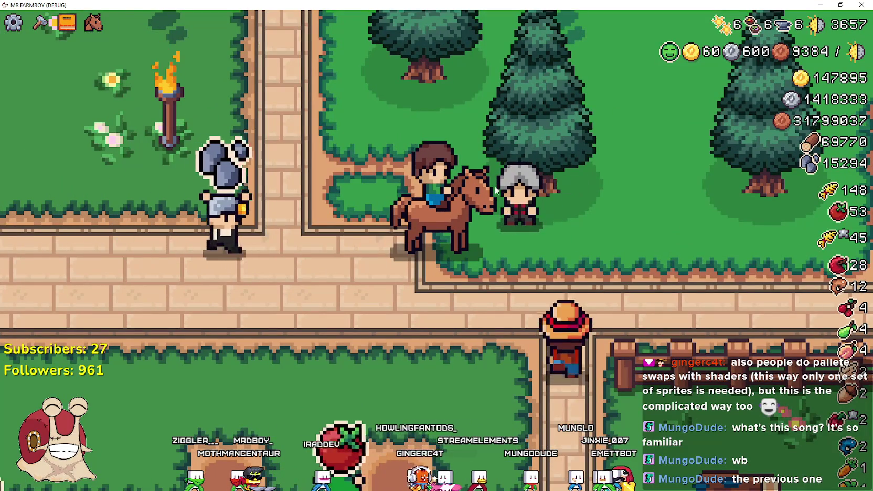
scroll(438, 251, "down", 1)
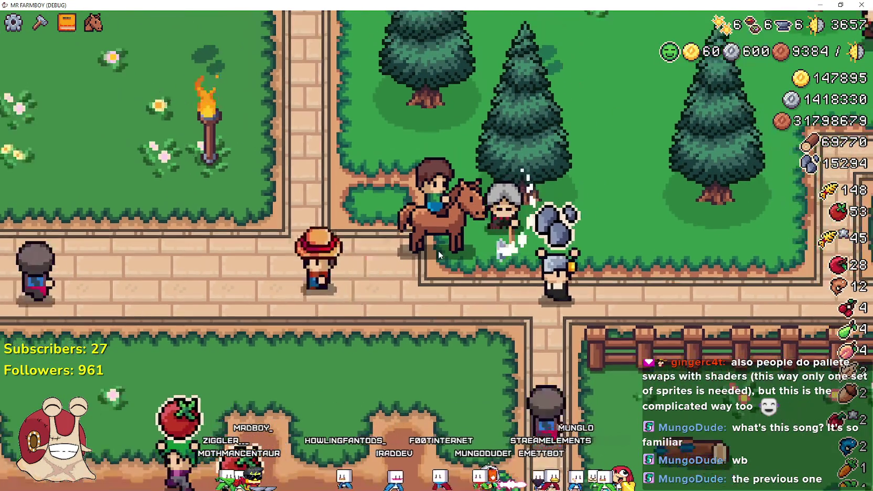
scroll(438, 252, "down", 1)
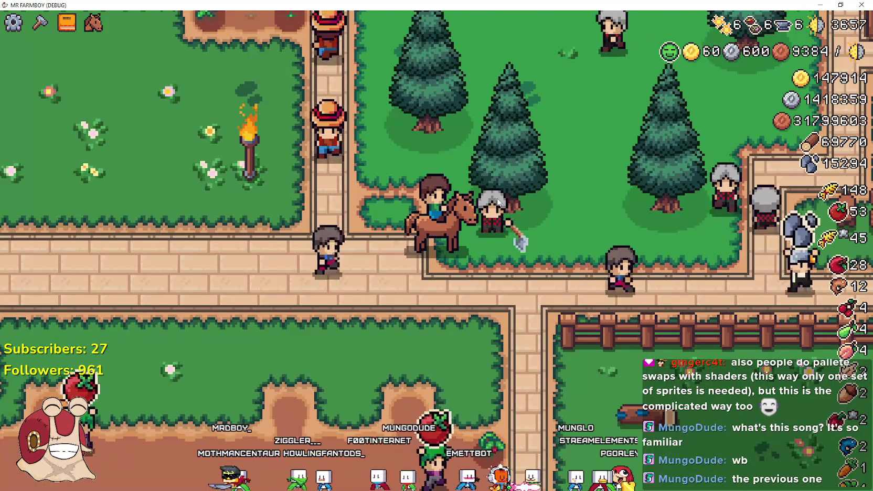
scroll(507, 214, "down", 1)
scroll(554, 221, "up", 3)
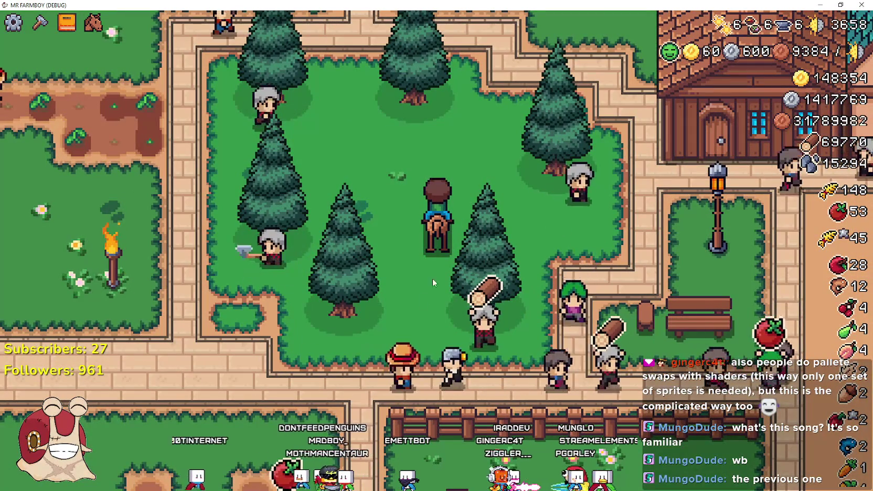
key("w")
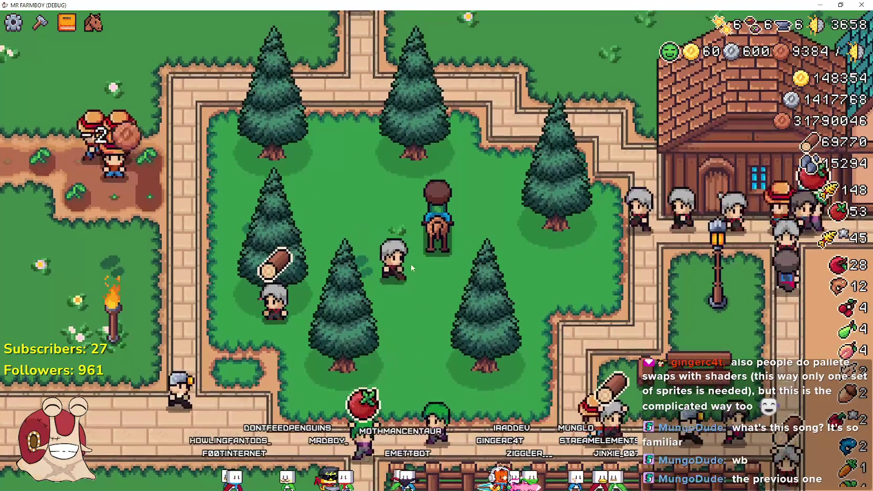
scroll(463, 324, "down", 3)
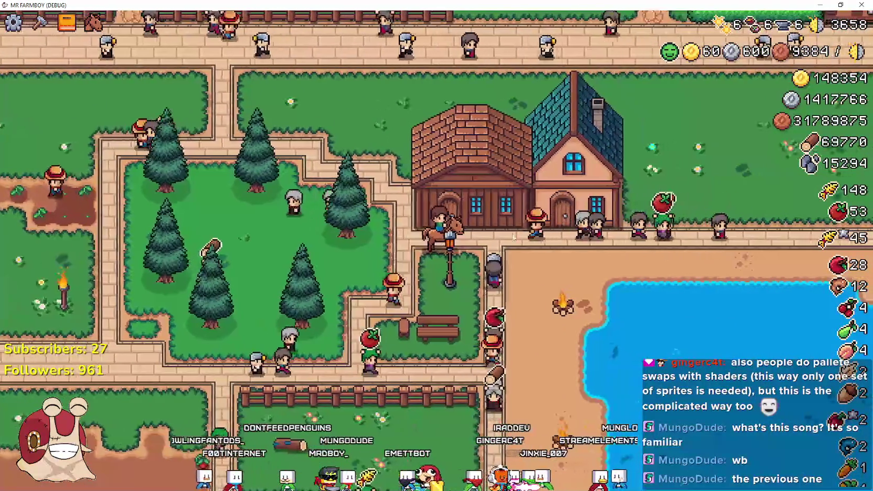
key("Escape")
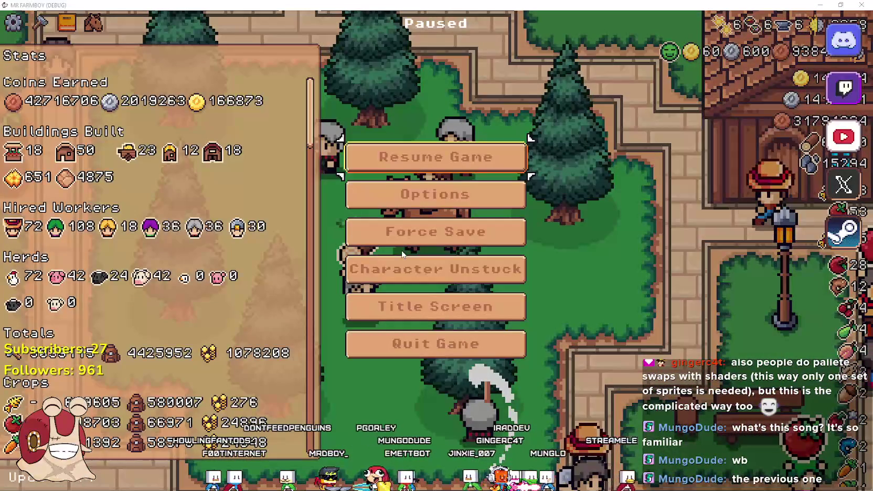
left_click(819, 6)
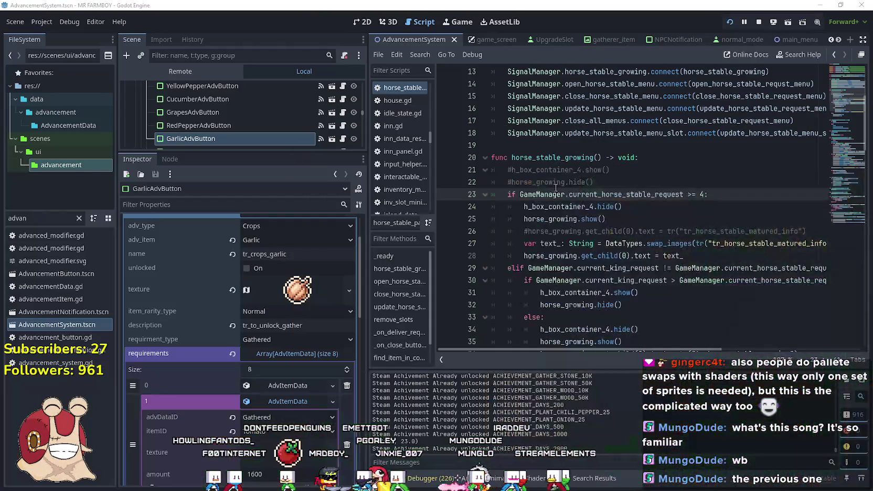
Filter the FileSystem for 'forester' and open the forester_npc scene
left_click(643, 223)
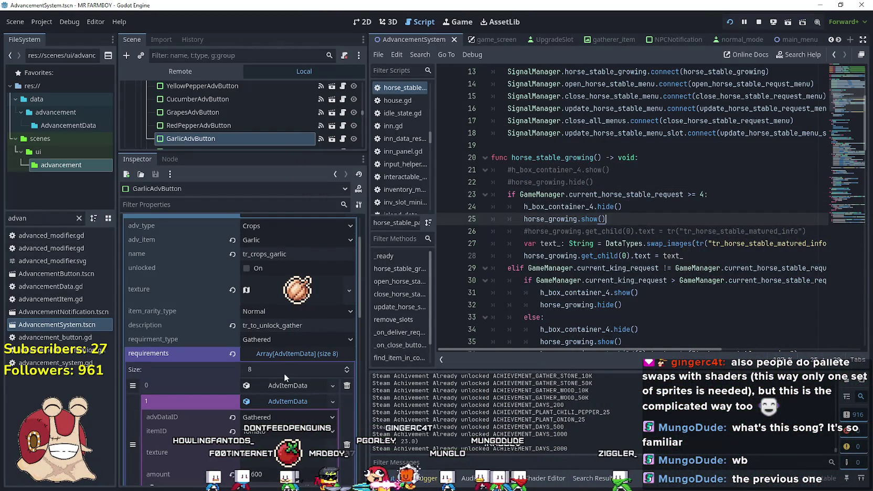
left_click(293, 406)
double_click(31, 217)
type("forester")
double_click(53, 288)
Scroll forester_npc.gd to the Task.GATHER chop loop and widen the code area
left_click(343, 90)
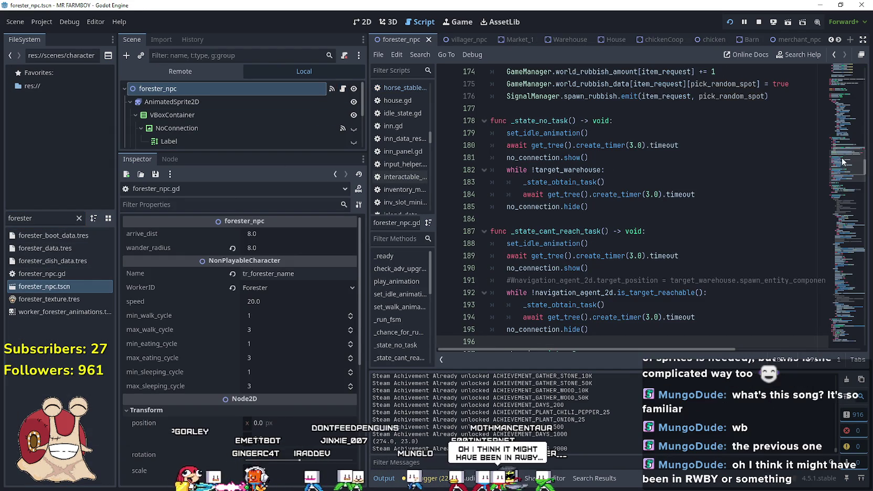
left_click(845, 154)
mouse_move(843, 154)
left_mouse_down()
mouse_move(845, 132)
mouse_move(833, 200)
mouse_move(836, 186)
left_mouse_up()
scroll(639, 249, "up", 3)
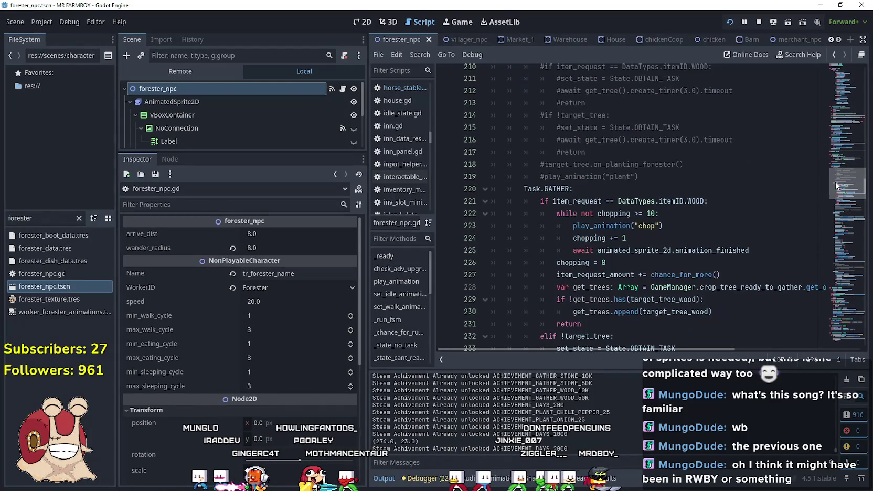
left_click(640, 249)
mouse_move(654, 251)
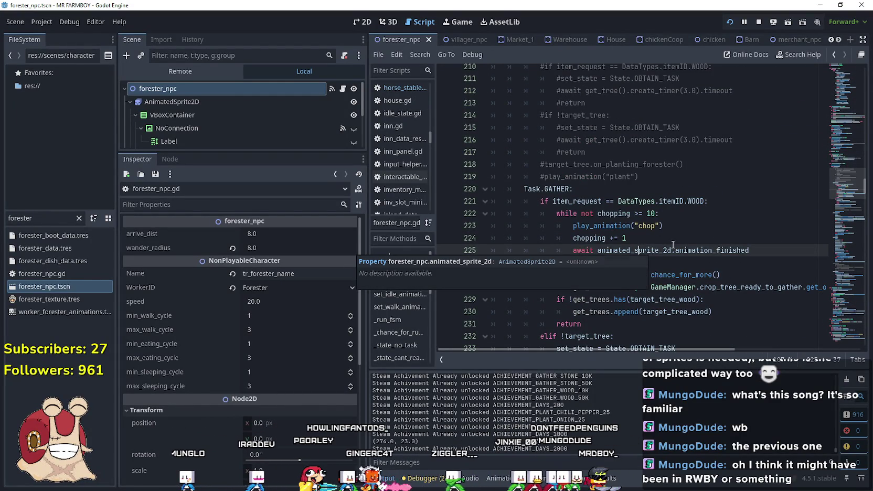
left_click(656, 262)
scroll(646, 249, "down", 1)
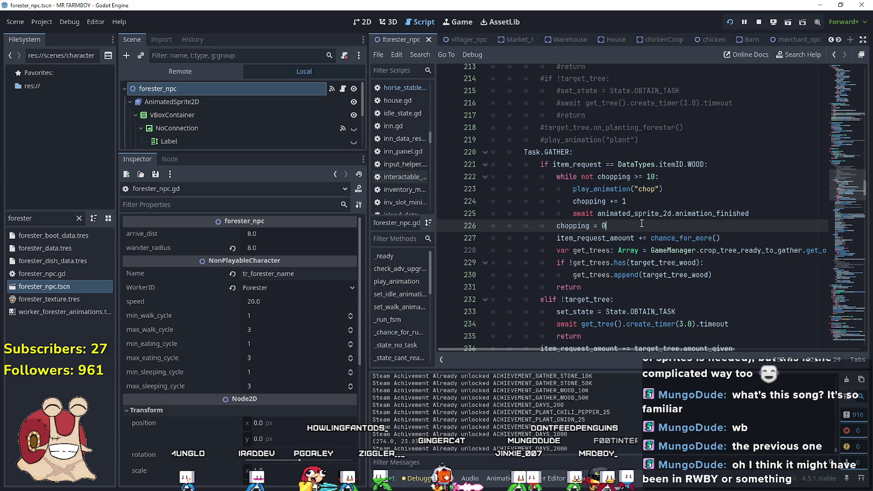
scroll(641, 223, "down", 1)
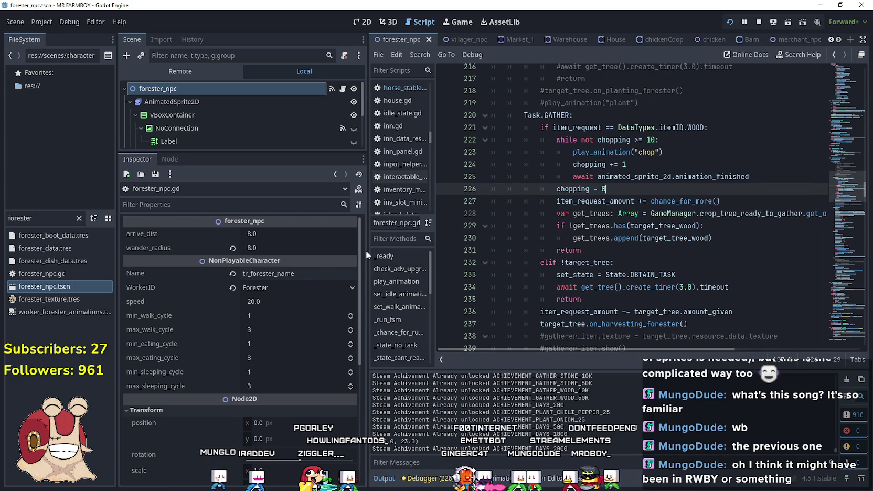
left_click_drag(367, 253, 292, 250)
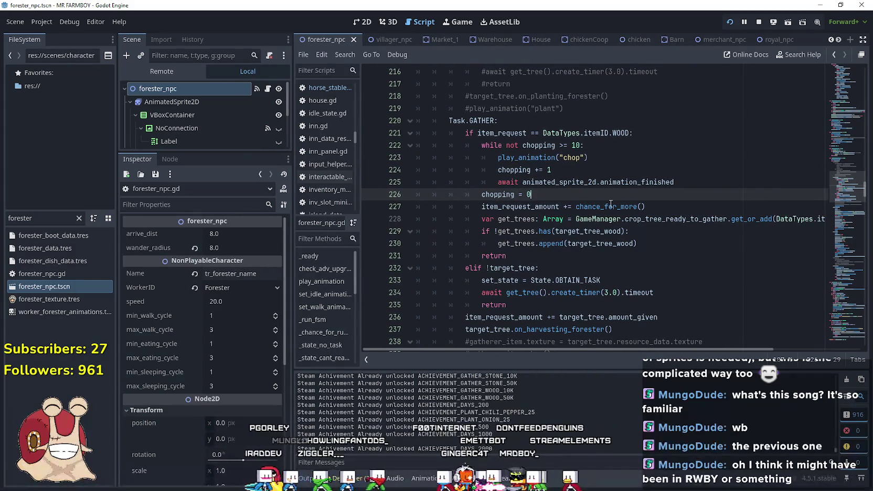
Highlight uses of chopping and select the wood-chopping block, lines 221–231
double_click(531, 170)
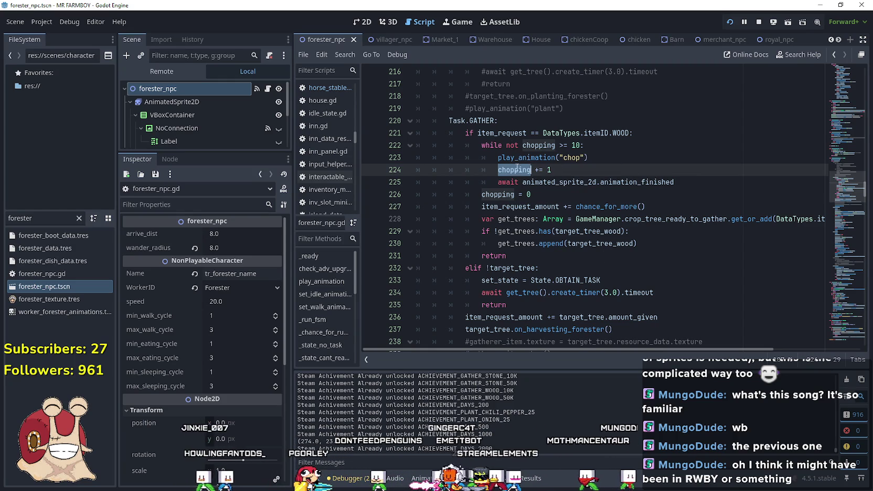
left_click_drag(559, 207, 657, 200)
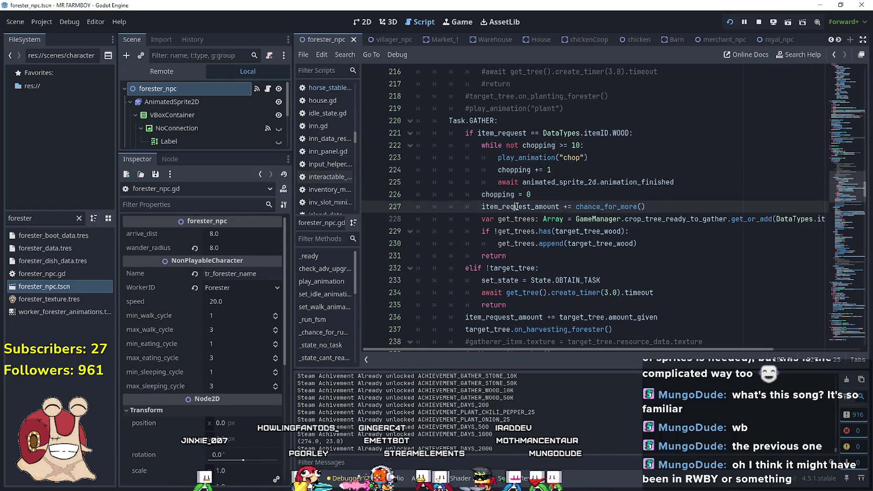
triple_click(669, 202)
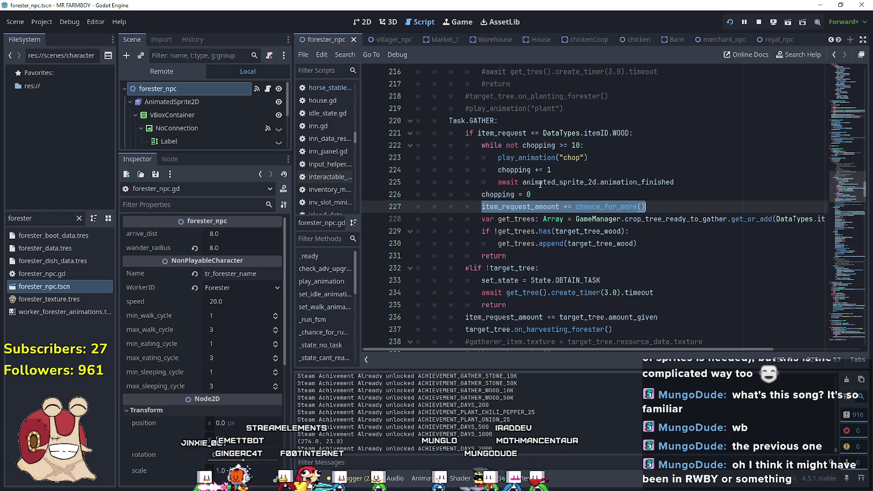
mouse_move(527, 258)
left_mouse_down()
mouse_move(472, 206)
mouse_move(451, 146)
mouse_move(403, 137)
left_mouse_up()
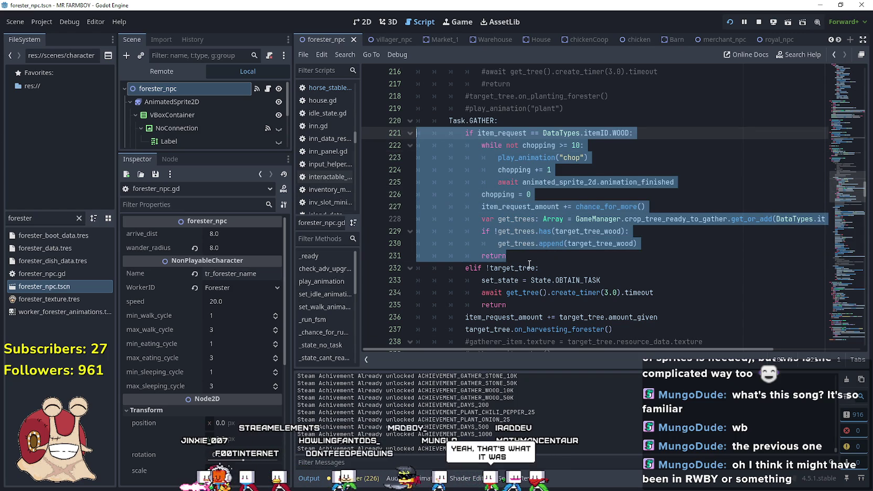
left_click(533, 265)
left_click(524, 257)
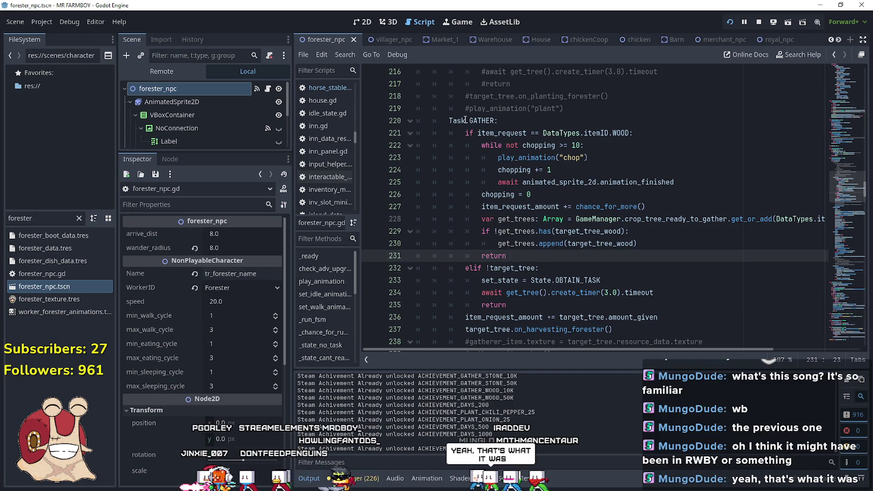
Select lines 228–230 recording the chopped tree, then move down to _state_obtain_task
scroll(840, 189, "down", 1)
scroll(840, 189, "up", 2)
mouse_move(840, 189)
left_mouse_down()
mouse_move(839, 216)
mouse_move(828, 132)
mouse_move(820, 235)
mouse_move(823, 183)
left_mouse_up()
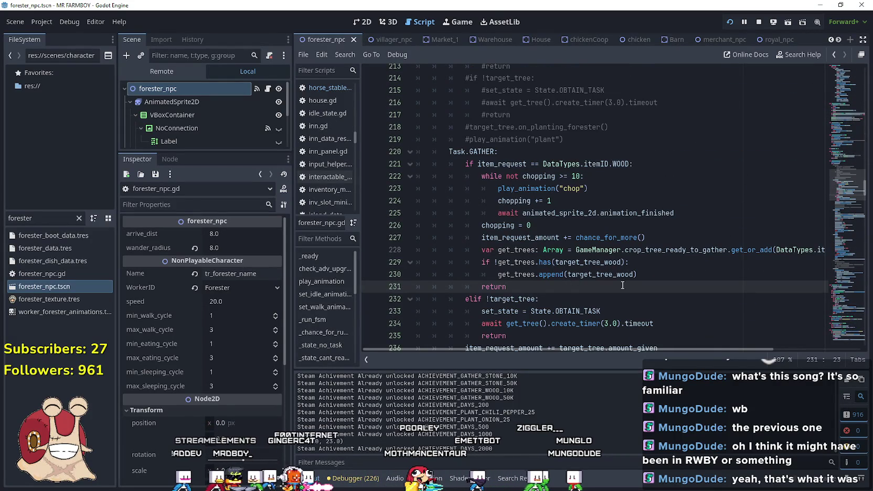
mouse_move(746, 350)
left_mouse_down()
mouse_move(787, 352)
mouse_move(693, 348)
left_mouse_up()
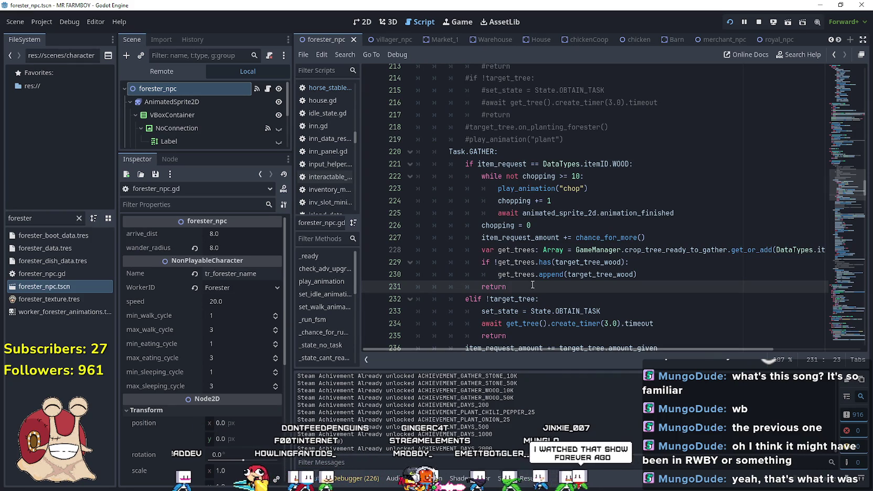
left_click_drag(637, 274, 421, 255)
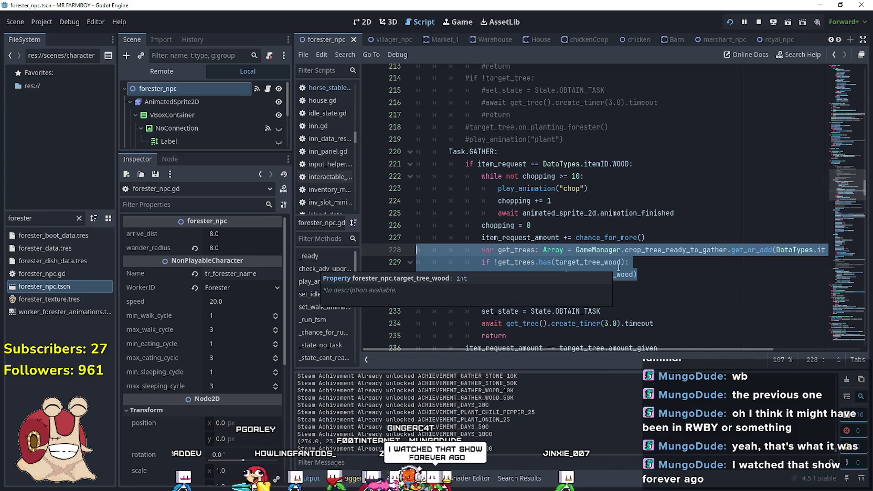
left_click(838, 205)
mouse_move(838, 205)
left_mouse_down()
mouse_move(829, 234)
mouse_move(826, 141)
mouse_move(812, 247)
left_mouse_up()
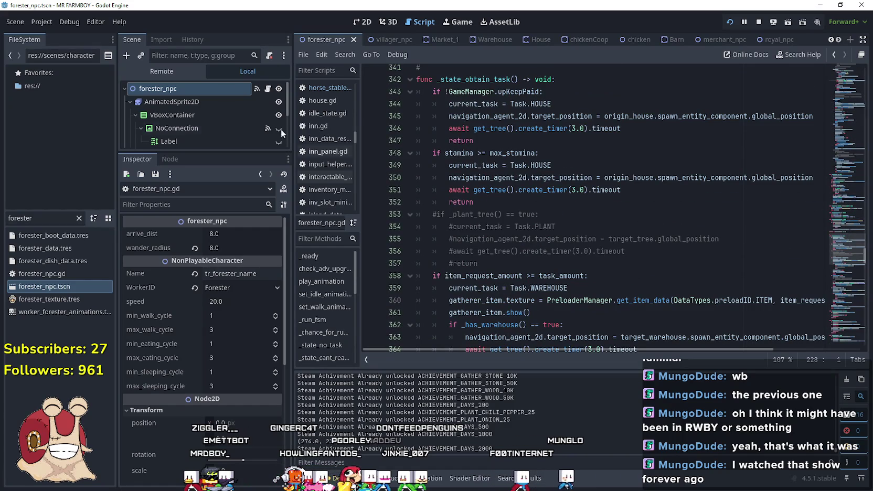
Scroll to the _gather_tree check at line 371 and inspect target_tree_wood on line 376
scroll(555, 69, "down", 2)
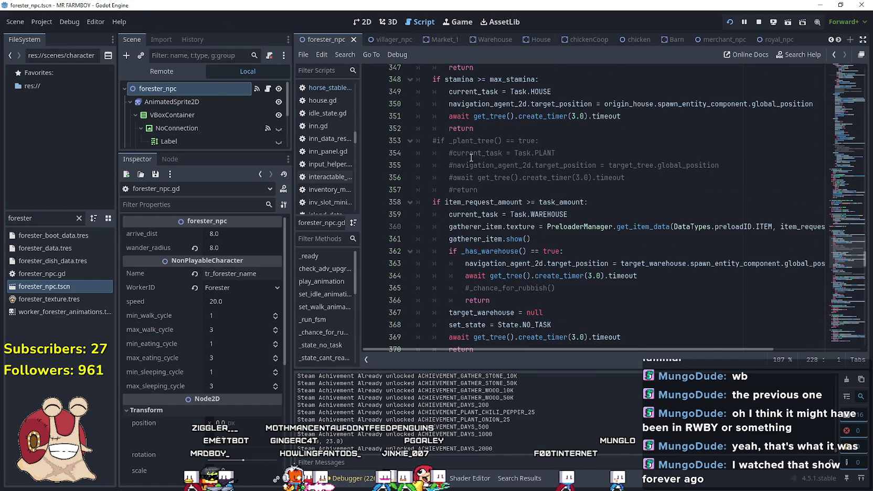
scroll(460, 226, "down", 4)
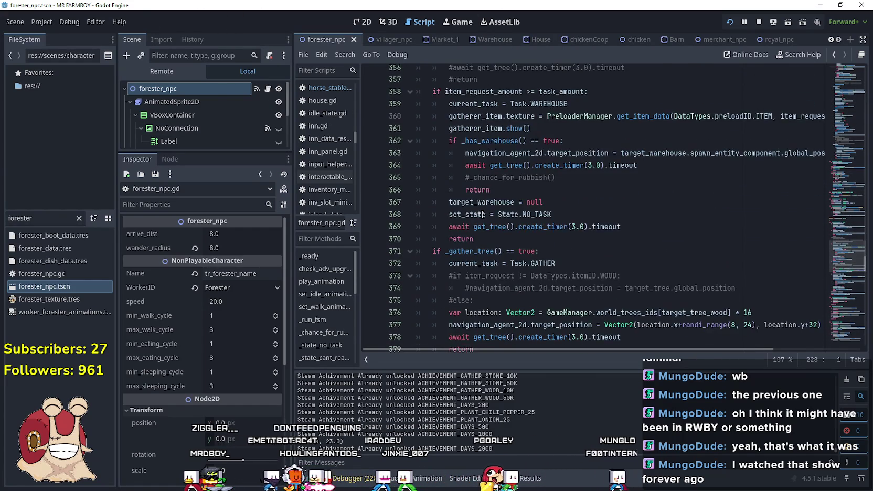
scroll(460, 226, "up", 3)
scroll(461, 173, "down", 3)
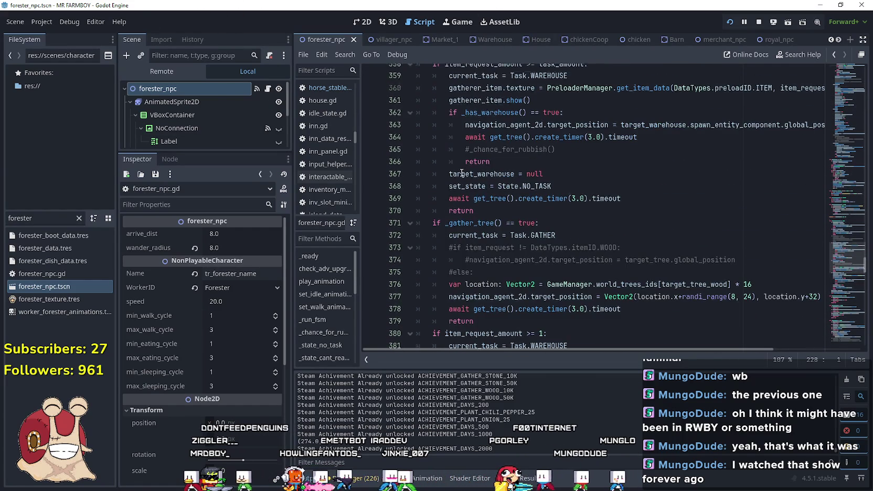
scroll(461, 172, "down", 1)
left_click_drag(429, 179, 545, 177)
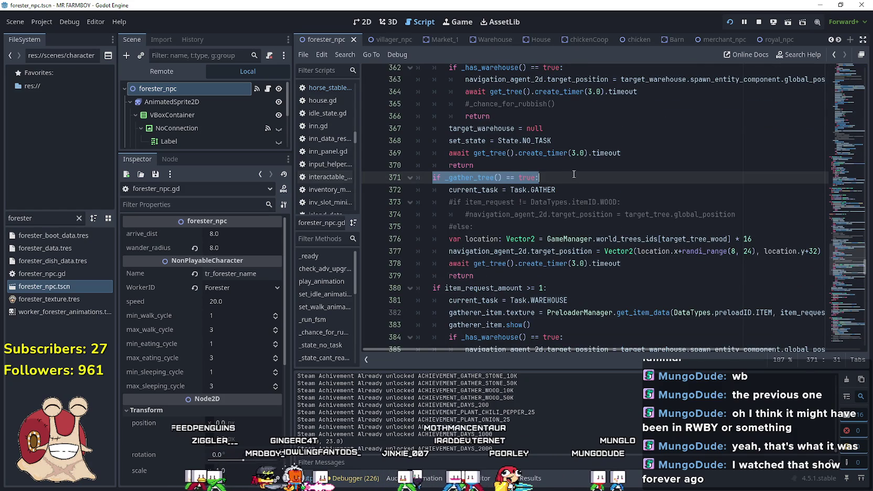
left_click(573, 173)
scroll(574, 174, "down", 1)
left_click(510, 190)
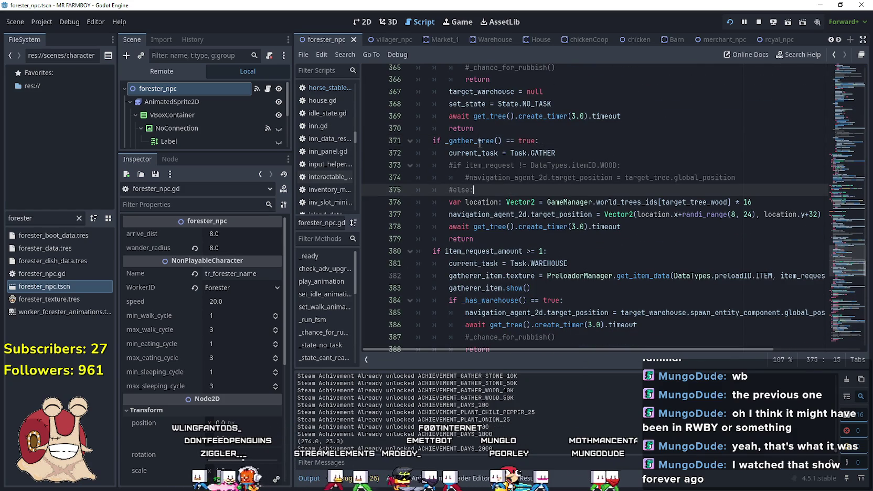
double_click(694, 202)
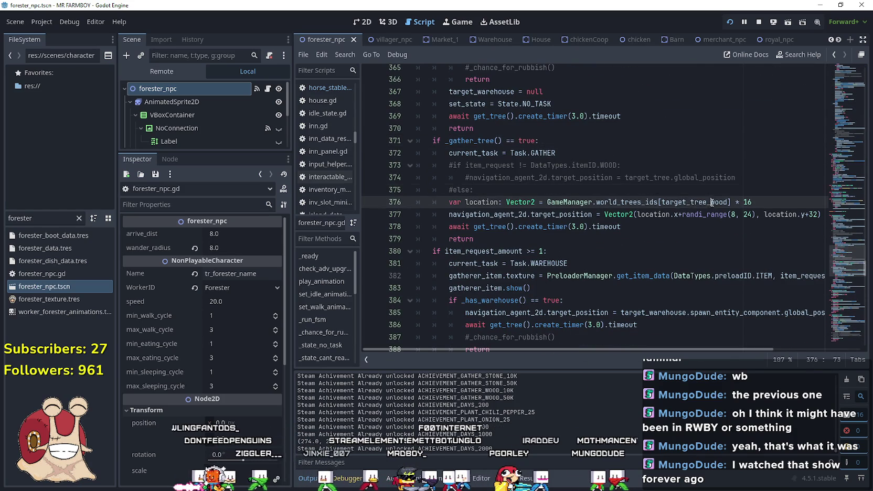
Use Lookup Symbol on the _gather_tree() call to jump to its definition at line 415
left_click(472, 141)
right_click(472, 140)
left_click(526, 329)
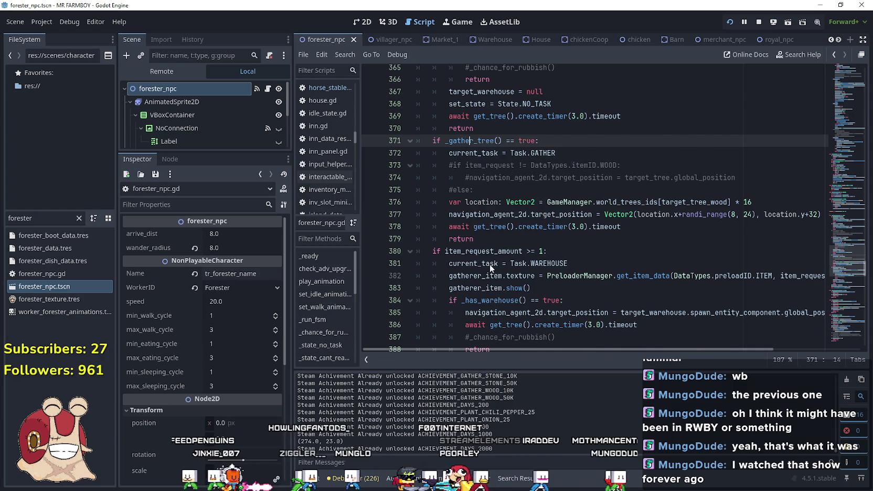
scroll(493, 245, "down", 1)
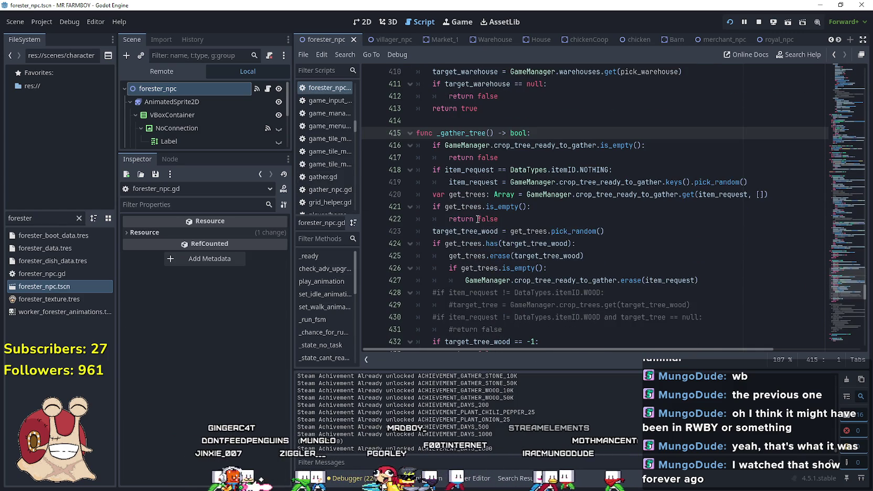
Highlight item_request, get_trees and target_tree_wood, select lines 420–423, then return to Task.GATHER
left_click(563, 211)
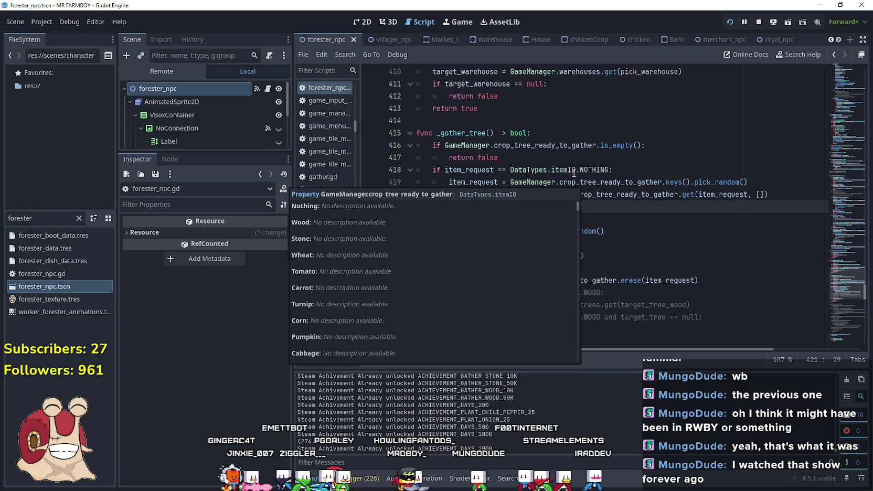
double_click(470, 169)
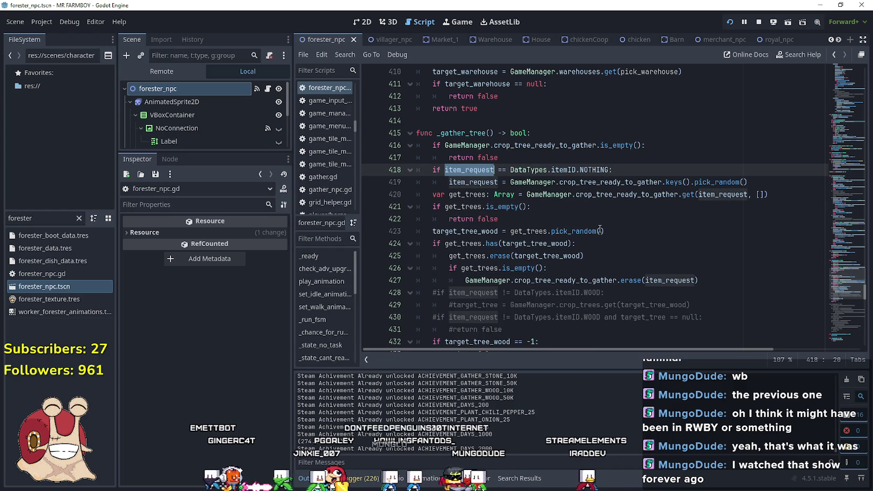
scroll(598, 203, "down", 1)
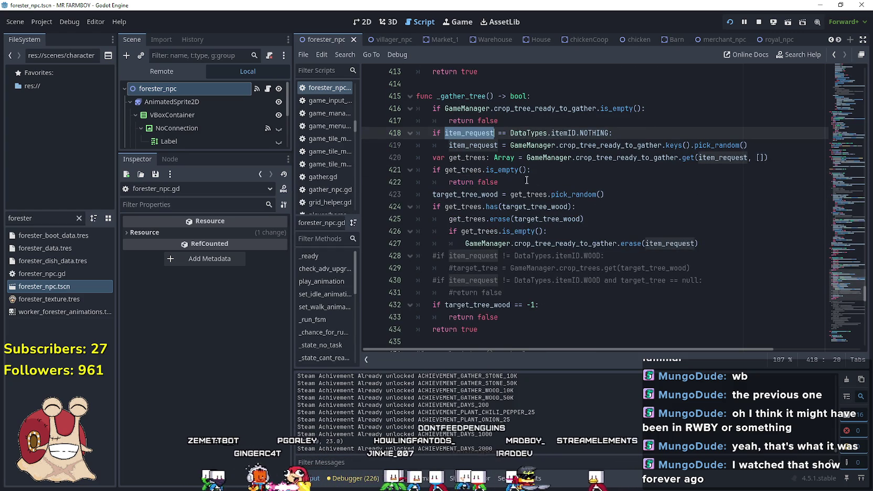
double_click(485, 193)
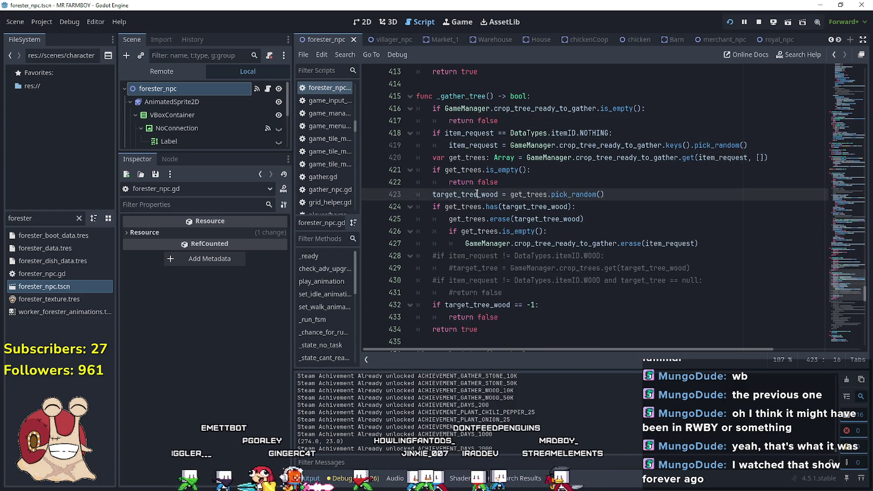
double_click(470, 156)
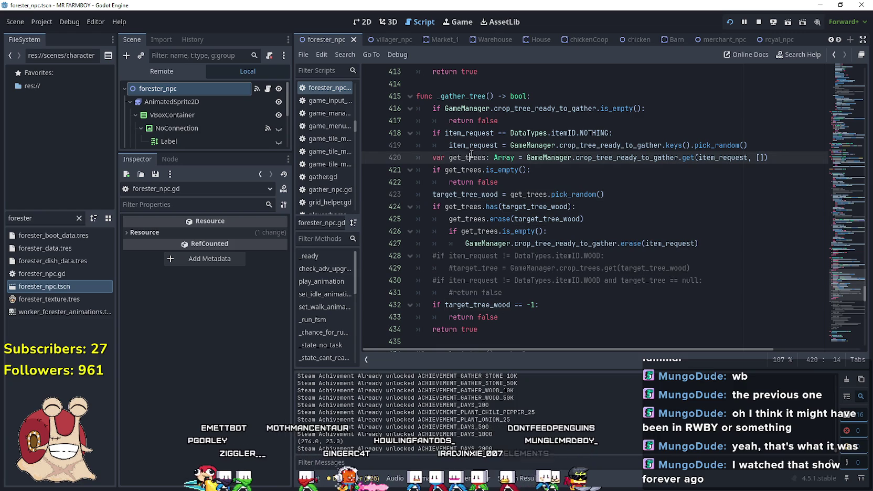
double_click(733, 157)
double_click(489, 195)
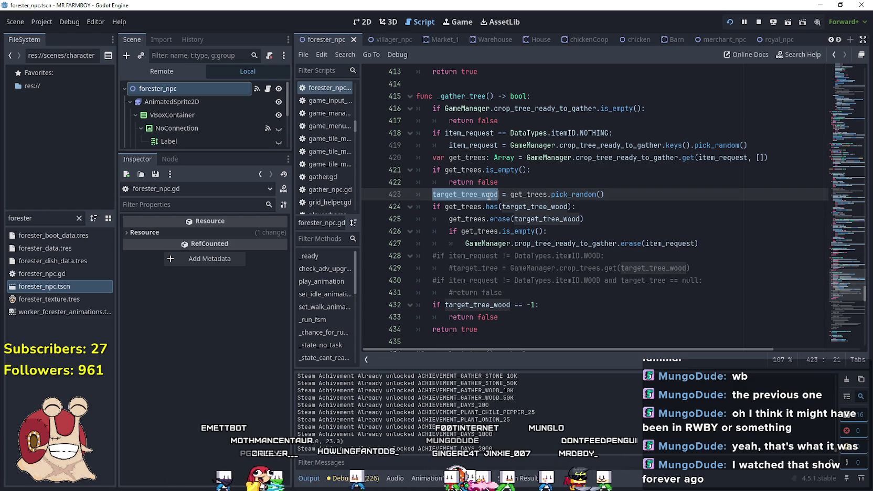
left_click(545, 194)
mouse_move(655, 194)
left_mouse_down()
mouse_move(419, 195)
mouse_move(380, 154)
left_mouse_up()
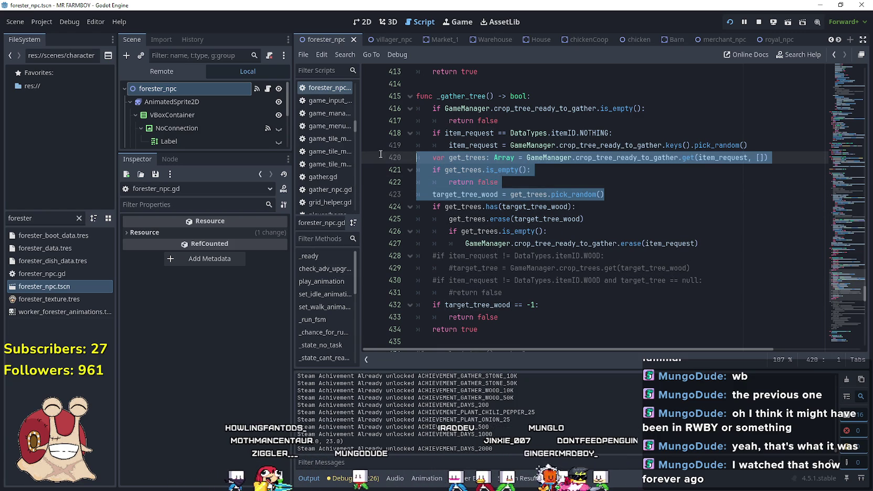
left_click_drag(833, 311, 822, 170)
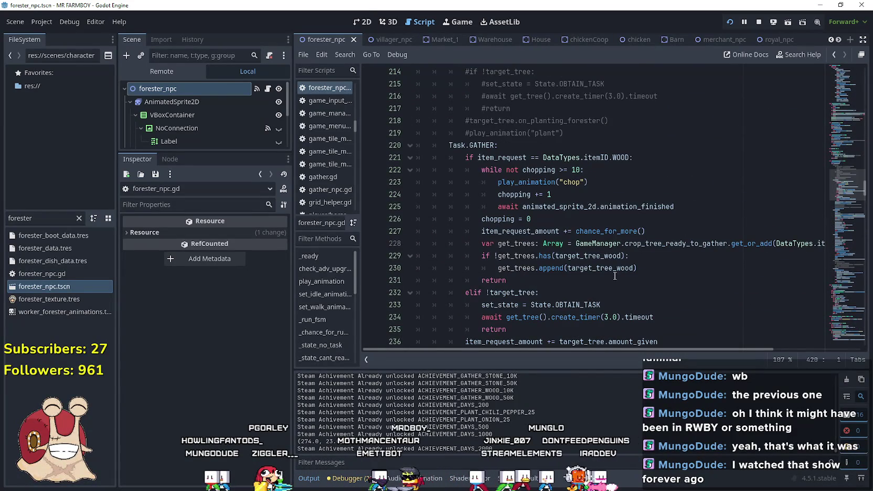
scroll(646, 277, "down", 1)
left_click_drag(645, 231, 417, 206)
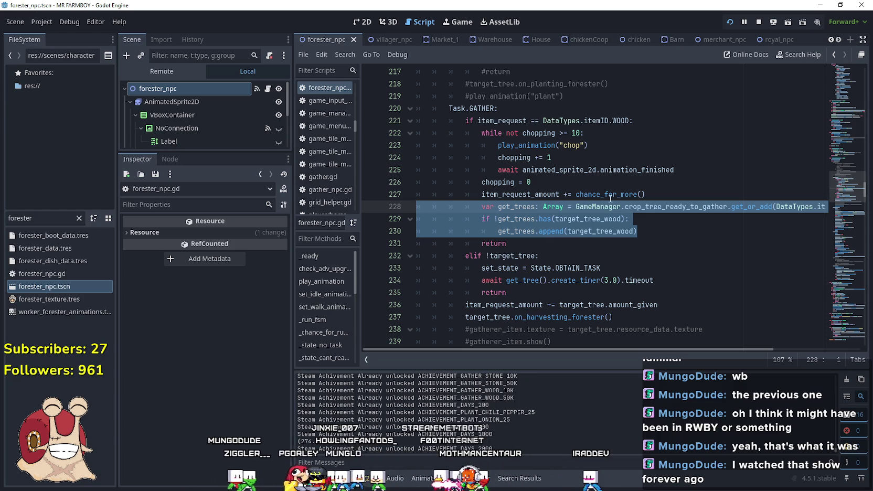
left_click(591, 178)
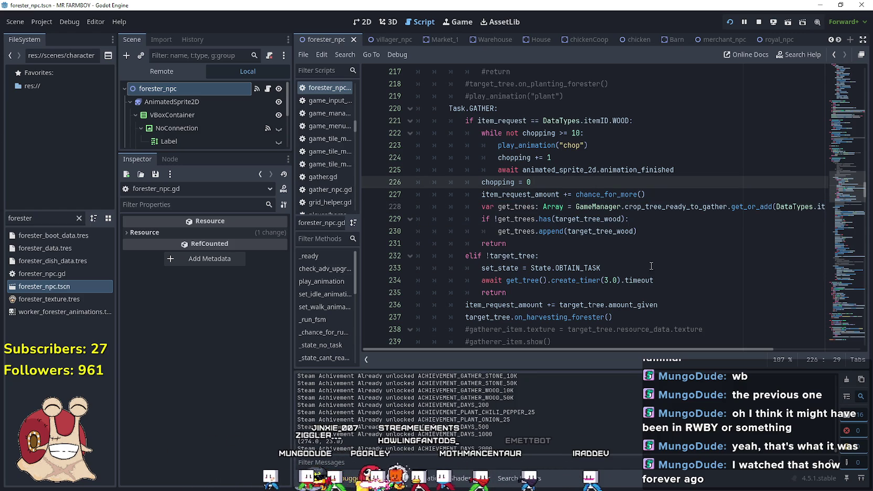
left_click(654, 231)
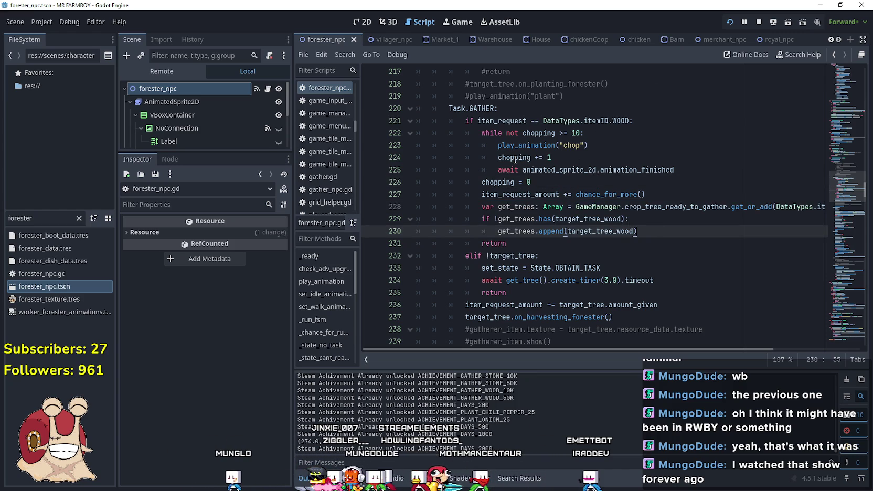
left_click(565, 245)
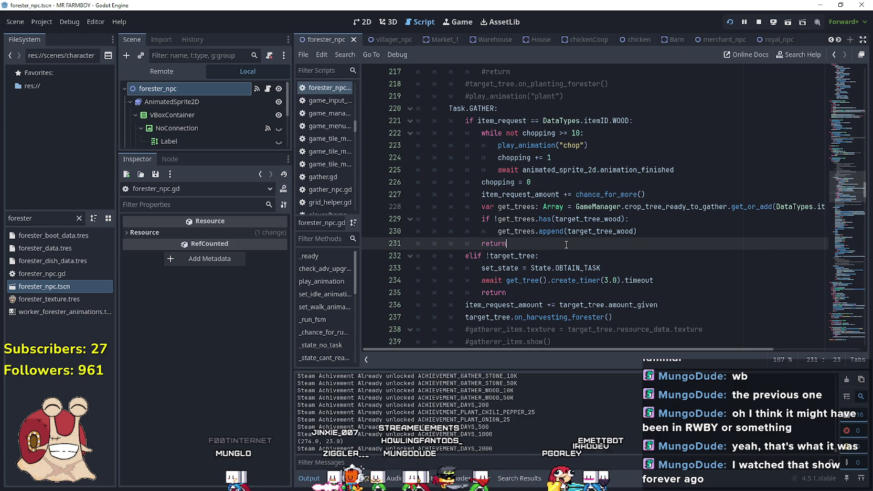
double_click(519, 194)
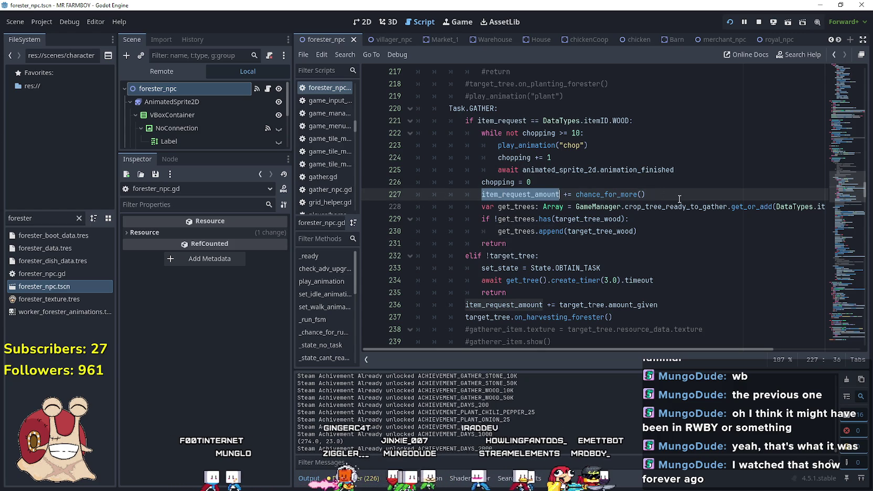
left_click_drag(674, 169, 496, 168)
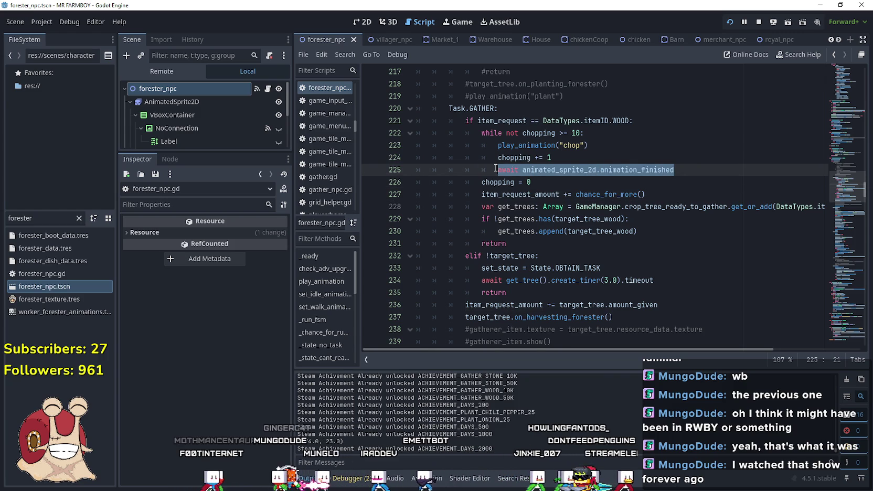
left_click_drag(495, 168, 391, 136)
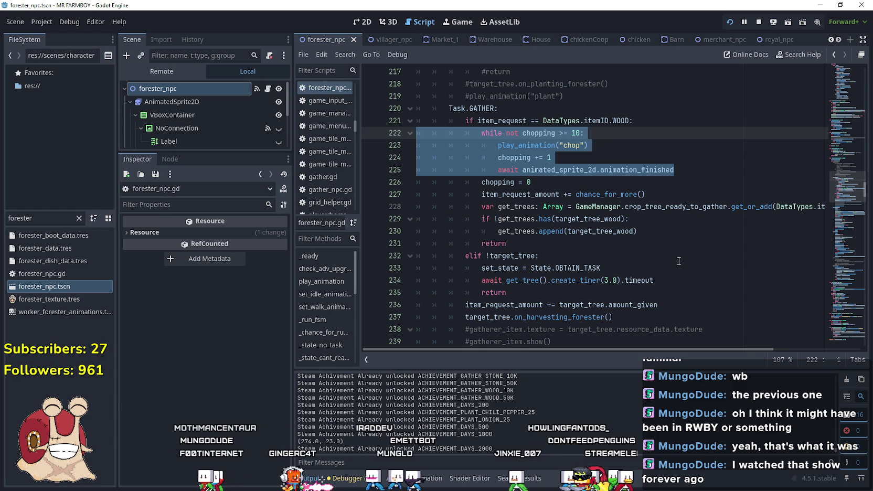
left_click(689, 172)
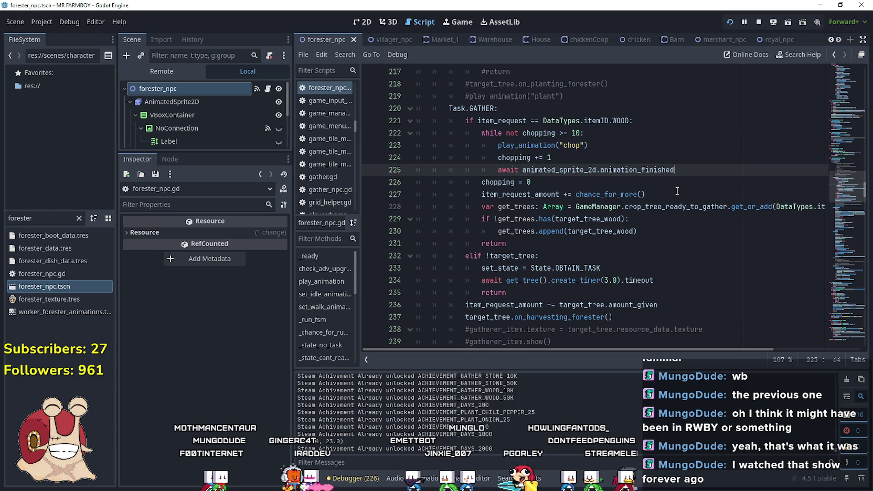
scroll(677, 191, "up", 4)
scroll(483, 120, "down", 5)
scroll(482, 119, "up", 5)
left_click(530, 96)
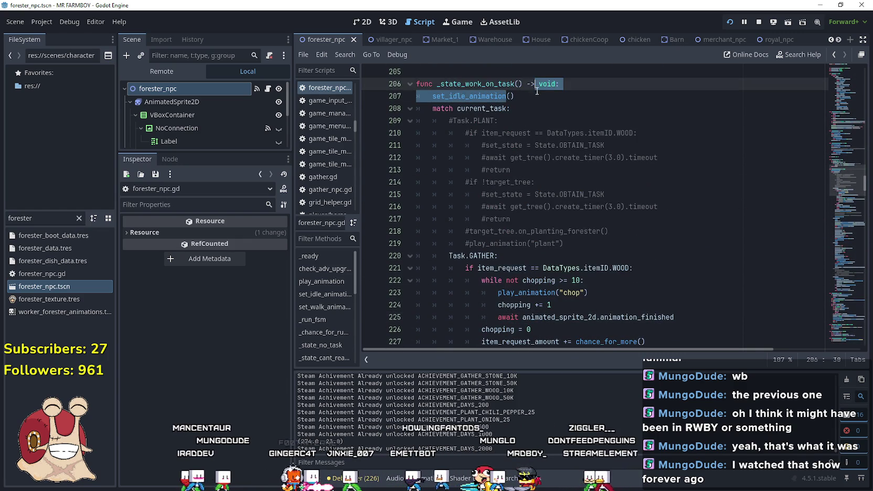
scroll(617, 161, "down", 2)
left_click(692, 245)
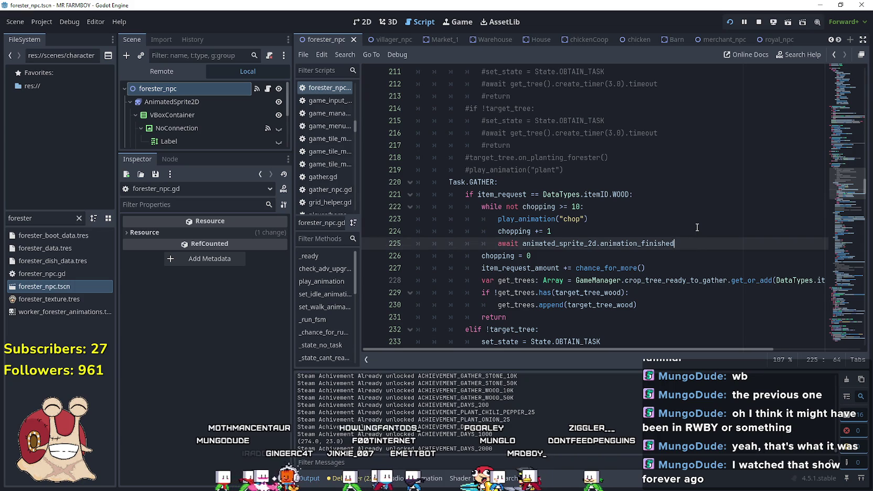
key("Return")
type("set_idle_animation()")
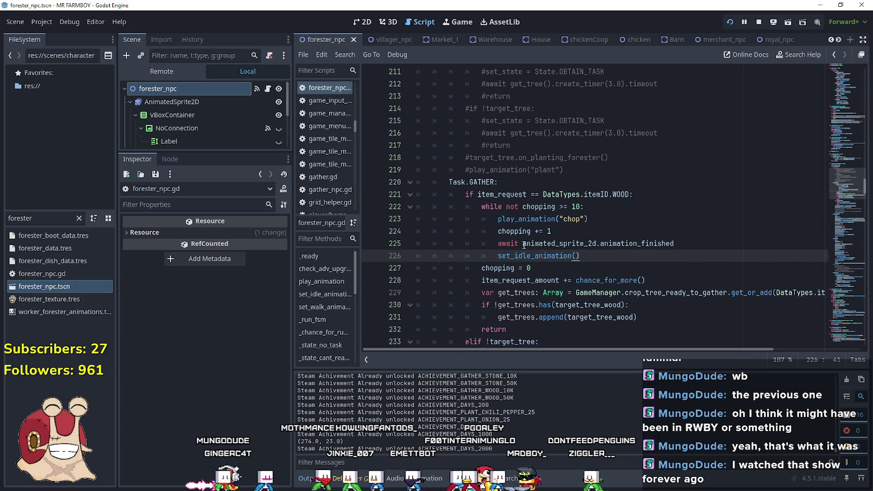
left_click(517, 244)
mouse_move(518, 244)
left_mouse_down()
mouse_move(674, 244)
mouse_move(518, 244)
mouse_move(501, 233)
mouse_move(495, 244)
left_mouse_up()
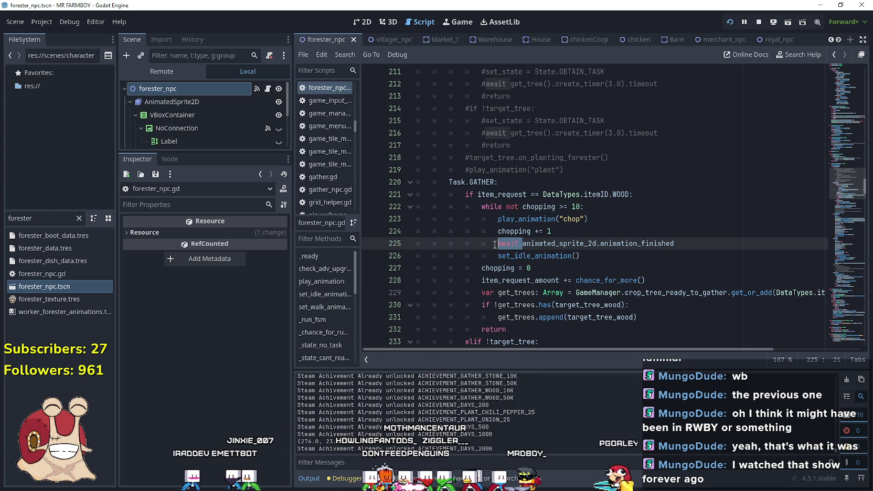
left_click(581, 256)
double_click(573, 207)
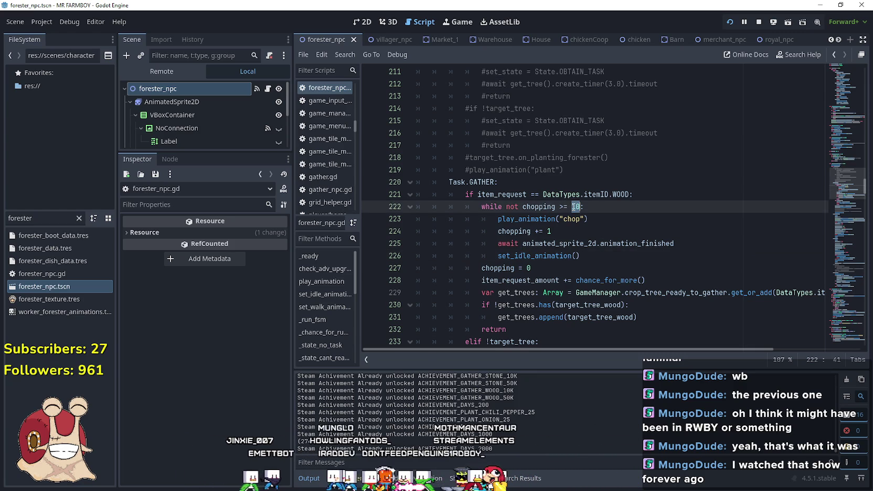
left_click_drag(581, 256, 433, 255)
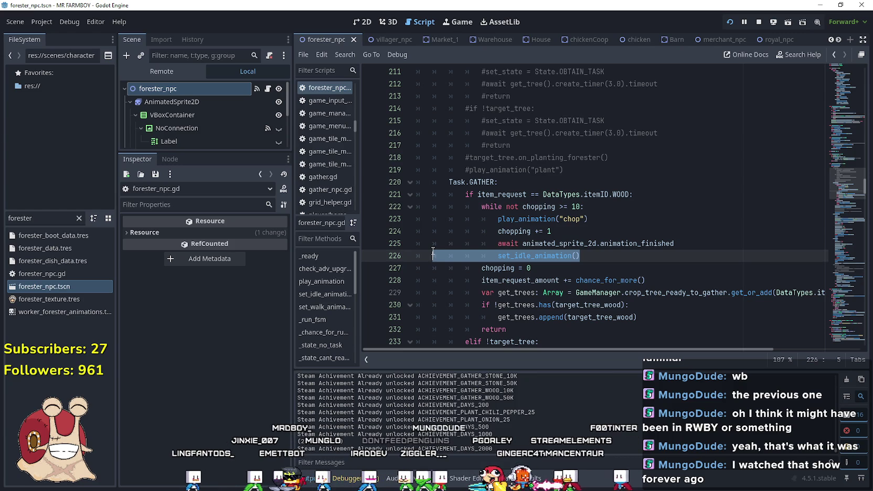
left_click(601, 258)
scroll(601, 256, "down", 2)
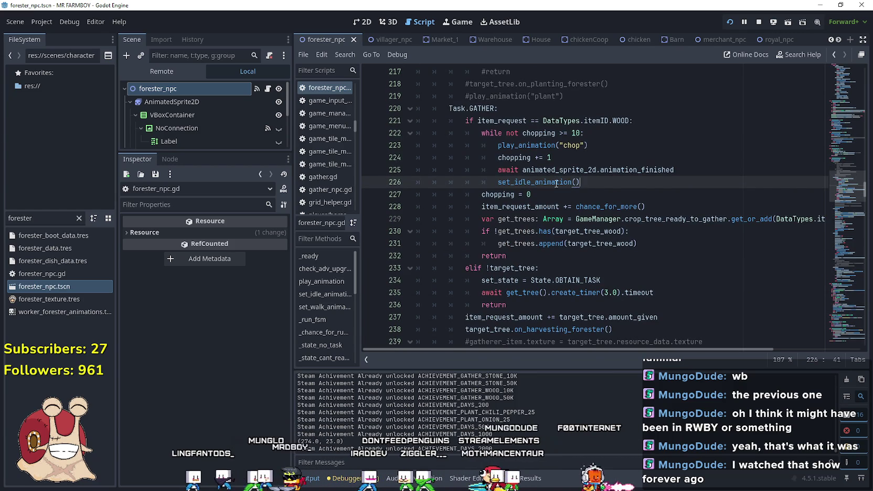
left_click(523, 157)
double_click(525, 207)
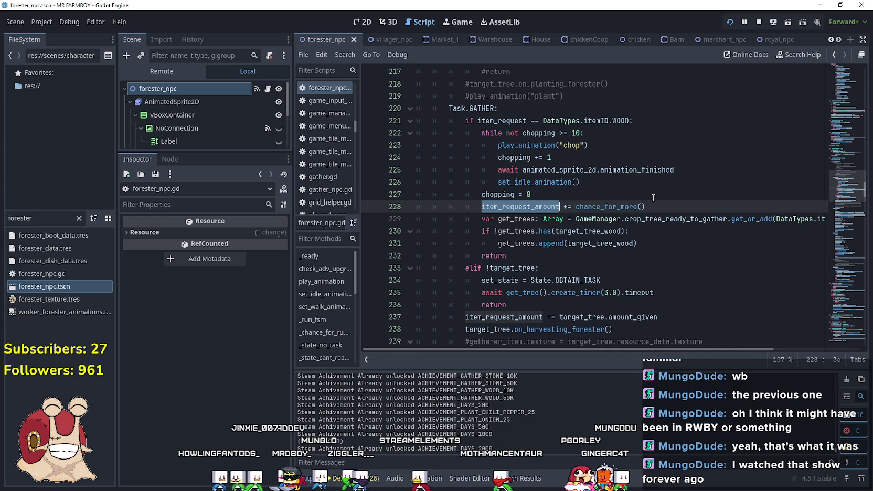
left_click(602, 181)
left_click_drag(602, 181, 434, 182)
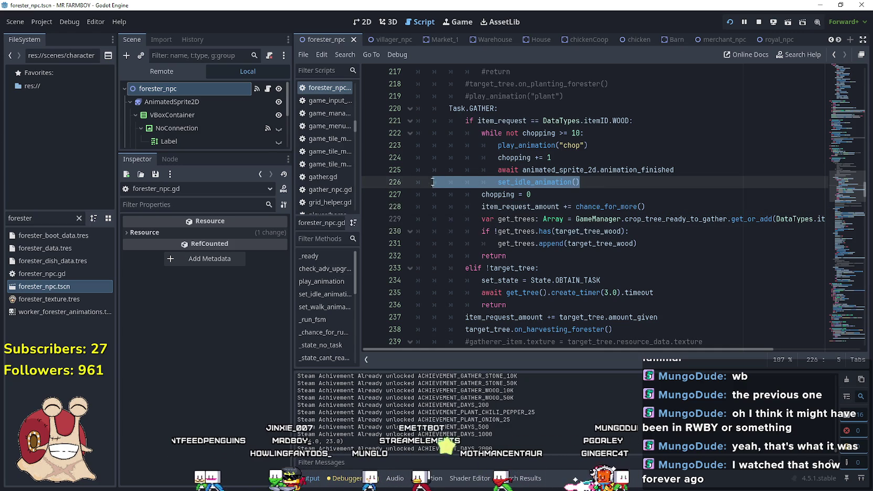
key("BackSpace")
key("BackSpace")
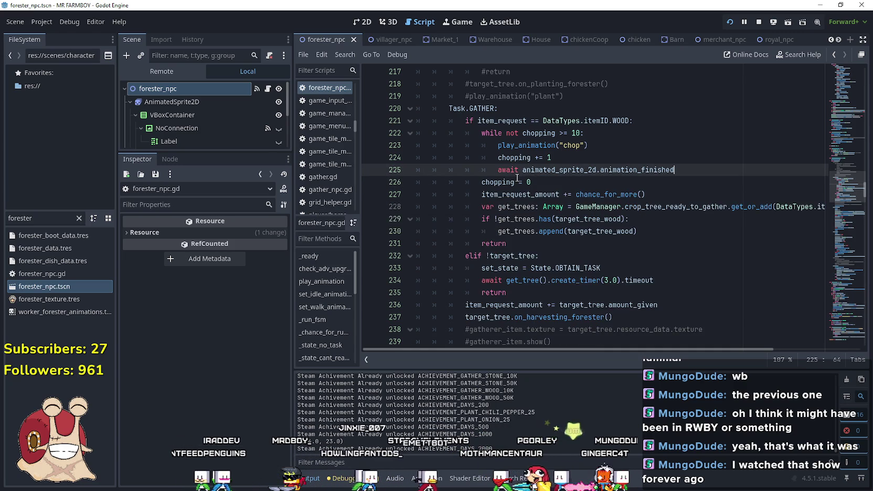
Comment out the three get_trees lines 228–230 with Ctrl+K
left_click_drag(660, 240, 597, 231)
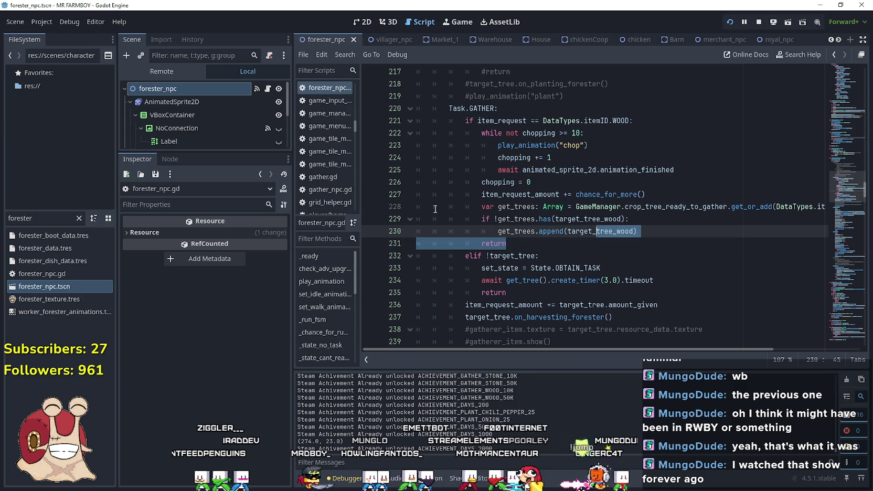
left_click(660, 232)
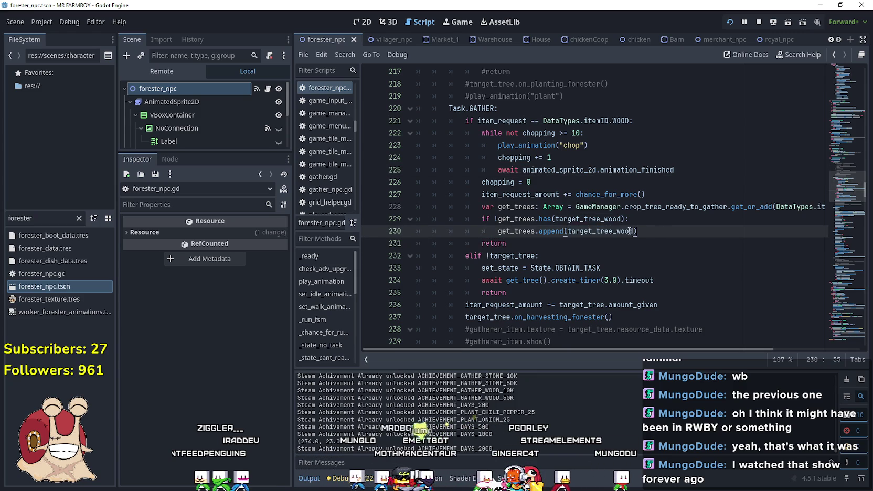
left_click_drag(654, 232, 437, 207)
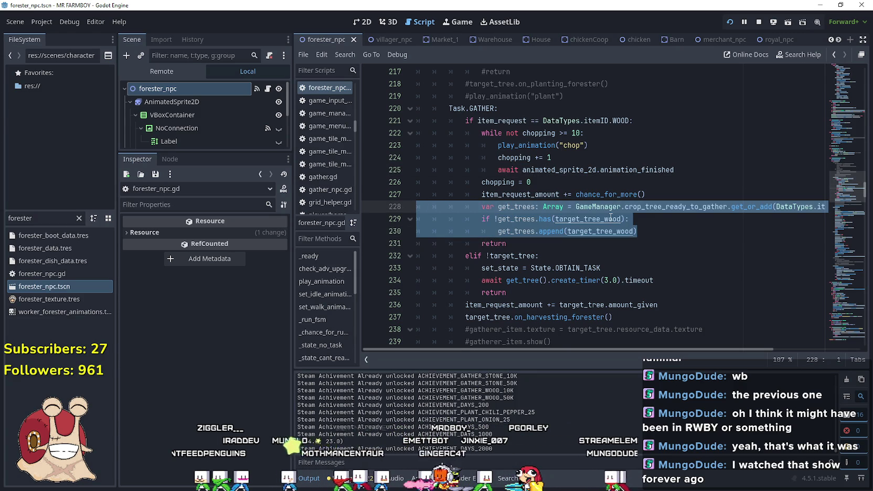
key("ctrl+k")
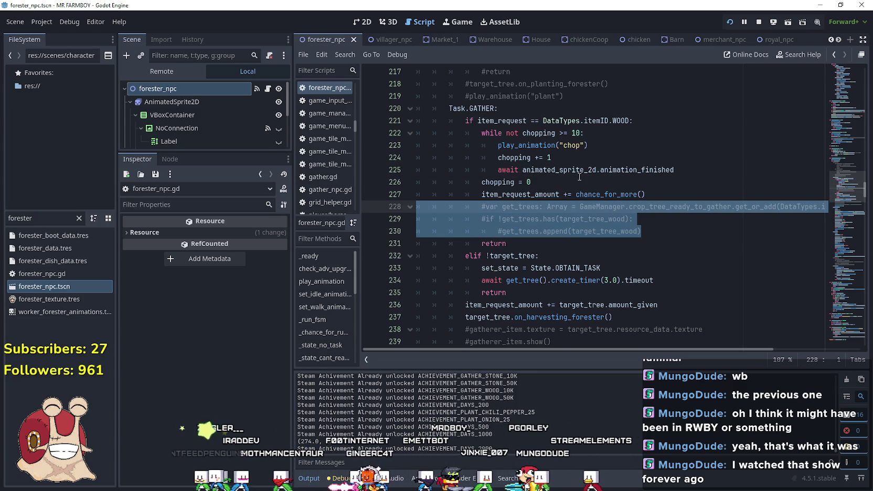
left_click(513, 243)
Select target_tree_wood on line 229 and search the script for it
mouse_move(601, 349)
left_mouse_down()
mouse_move(664, 345)
mouse_move(584, 342)
left_mouse_up()
mouse_move(834, 191)
left_mouse_down()
mouse_move(837, 235)
mouse_move(839, 189)
left_mouse_up()
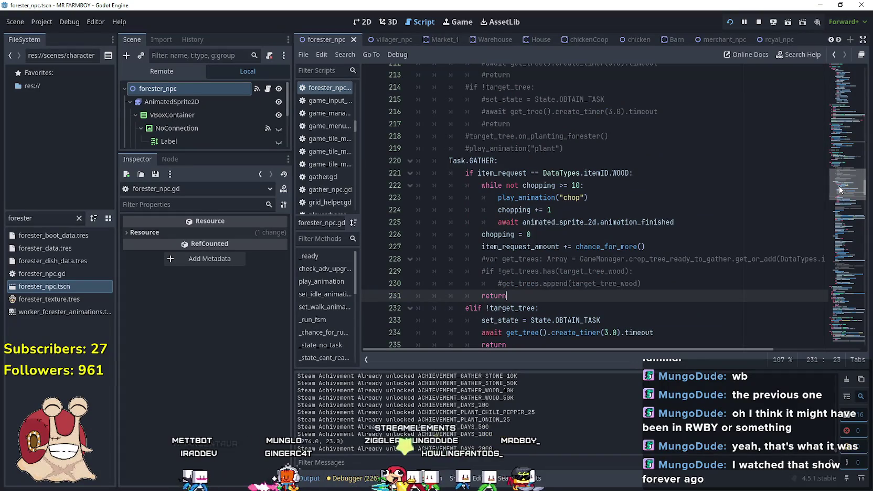
double_click(593, 270)
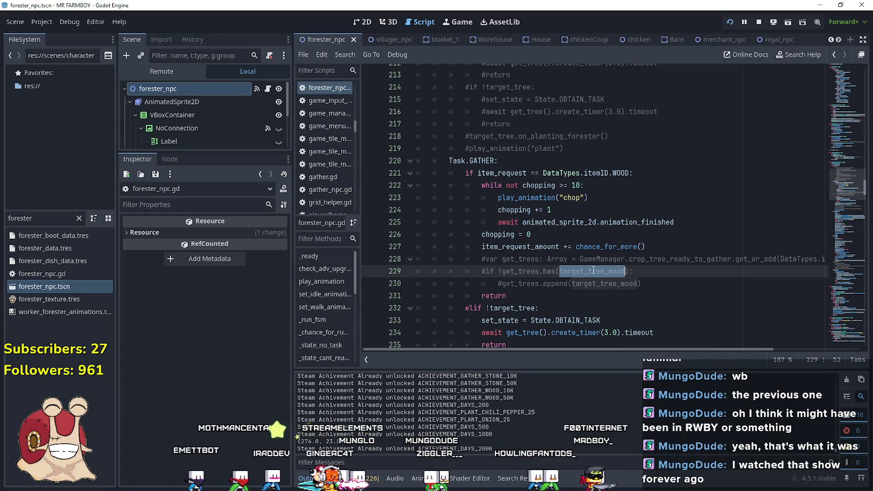
key("ctrl+f")
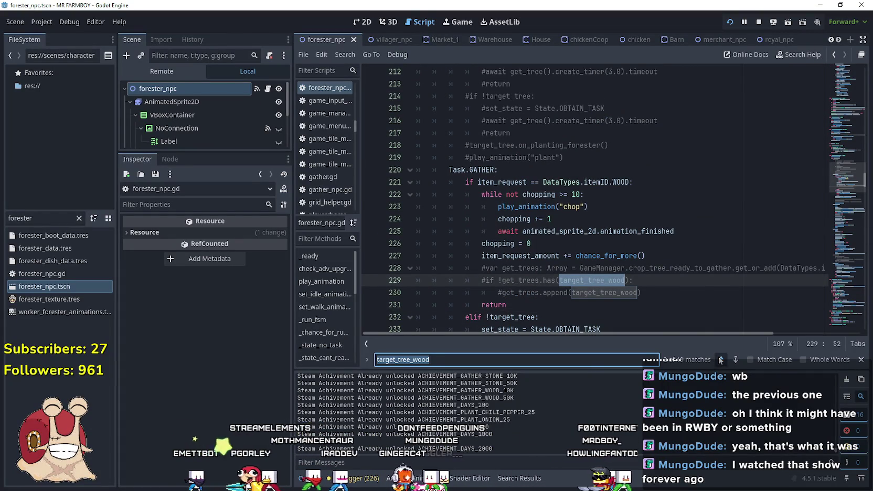
Step through the target_tree_wood matches up to the one at line 376
left_click(734, 359)
left_click(734, 360)
left_click(734, 360)
left_click(734, 359)
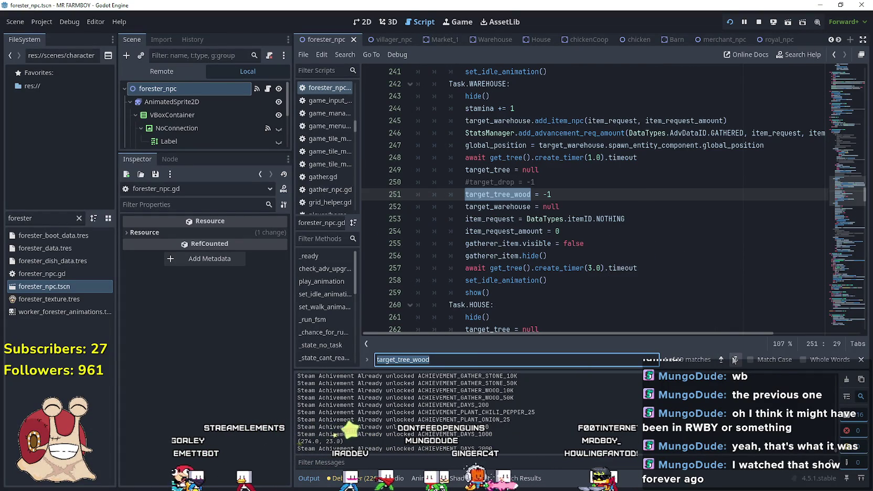
scroll(575, 223, "down", 3)
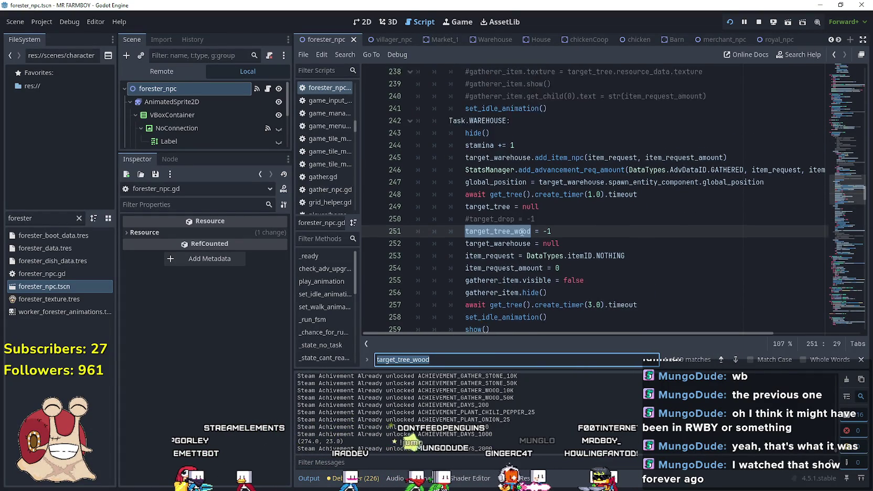
left_click(733, 360)
left_click(733, 358)
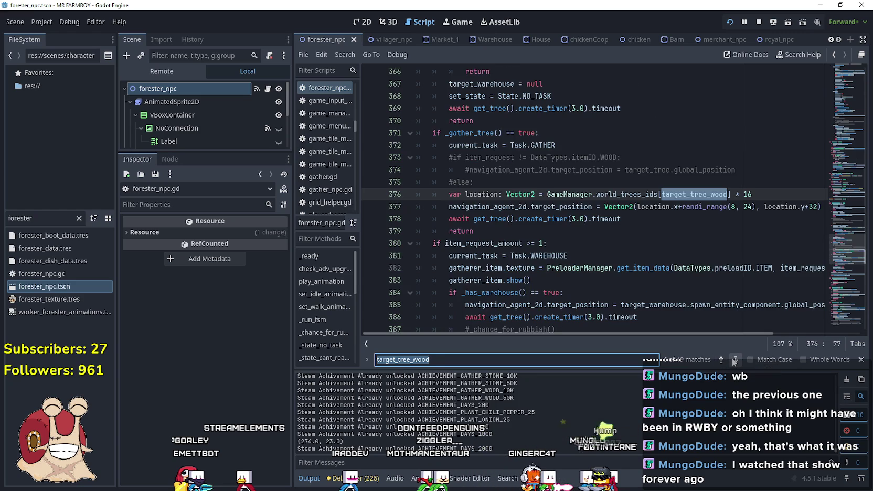
scroll(475, 229, "up", 2)
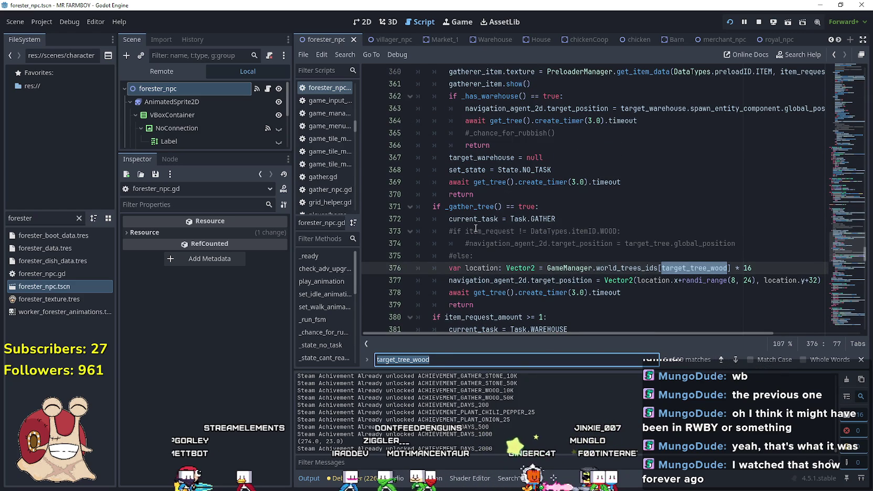
scroll(475, 228, "down", 2)
Advance to the target_tree_wood match at line 423 in _gather_tree and highlight its uses
left_click(475, 230)
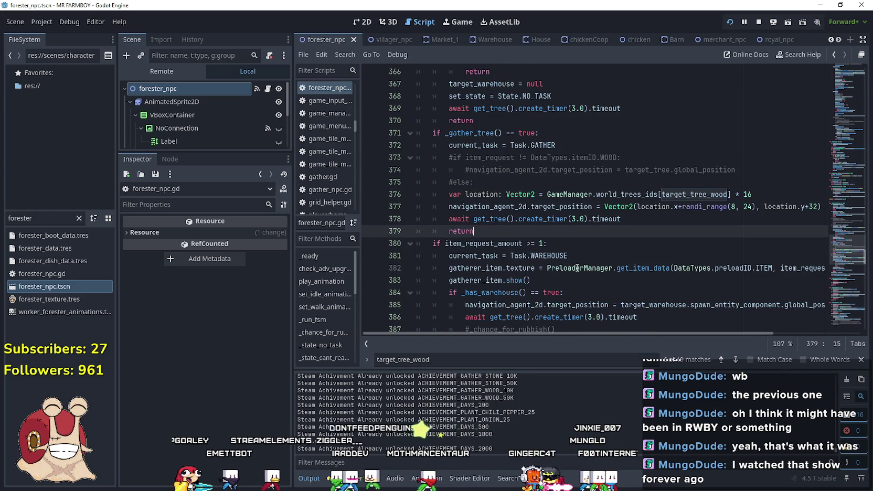
left_click(734, 359)
left_click(580, 233)
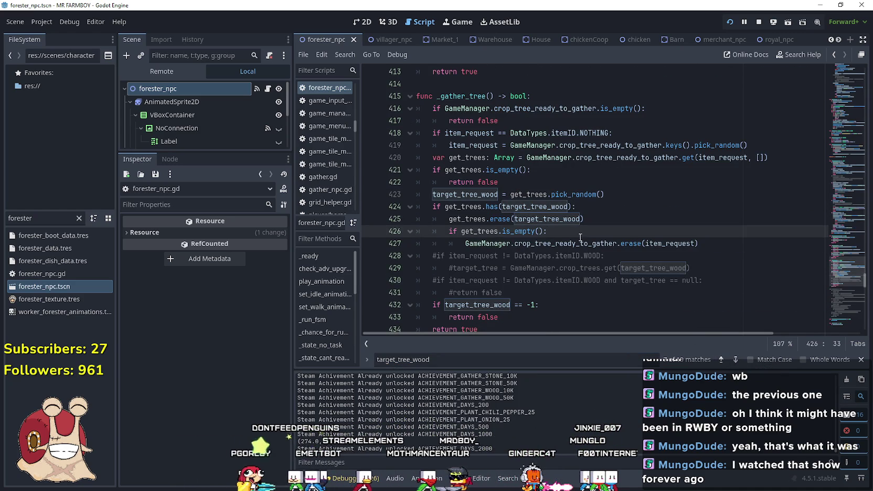
double_click(464, 194)
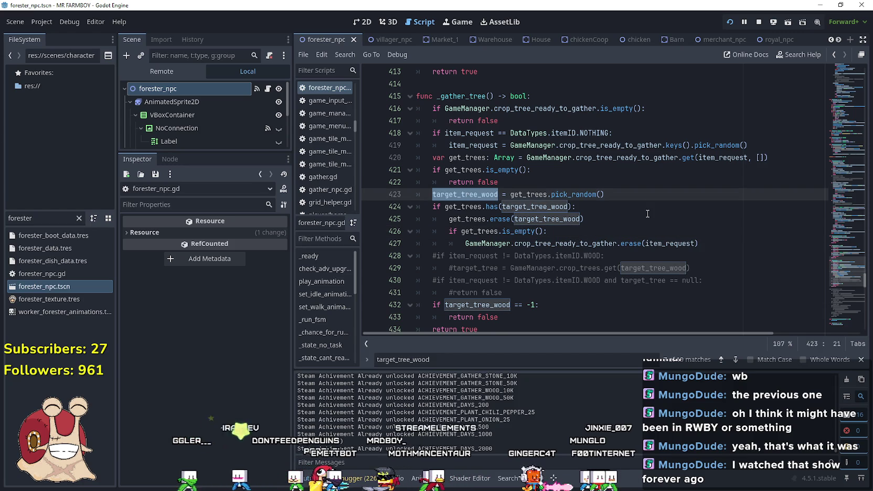
left_click(639, 195)
mouse_move(639, 195)
left_mouse_down()
mouse_move(415, 195)
mouse_move(418, 156)
left_mouse_up()
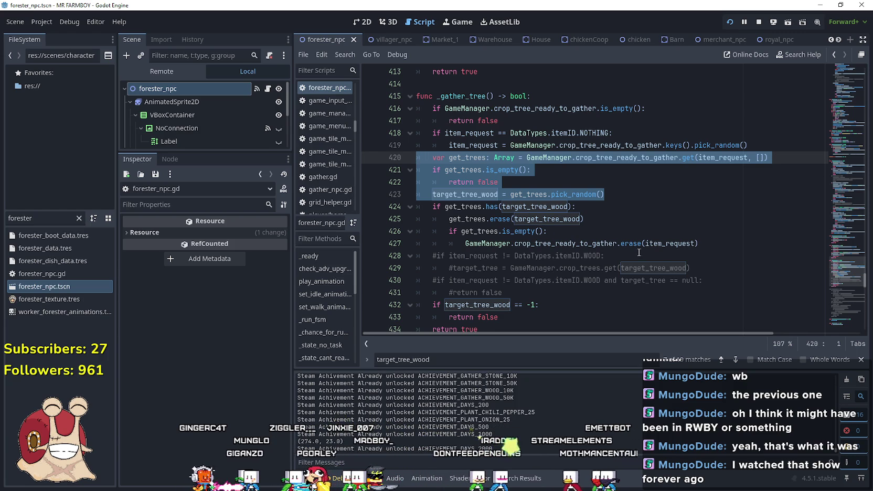
mouse_move(705, 243)
left_mouse_down()
mouse_move(576, 189)
mouse_move(377, 157)
left_mouse_up()
scroll(558, 262, "down", 1)
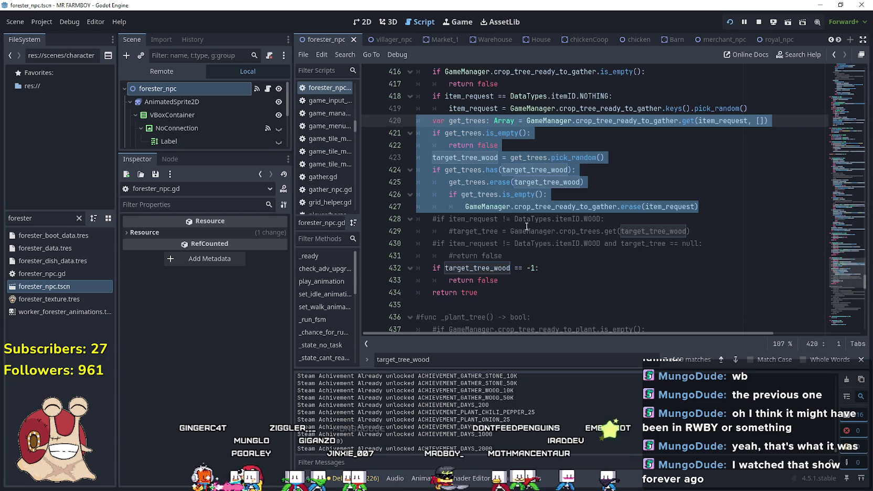
mouse_move(558, 262)
left_mouse_down()
mouse_move(700, 206)
mouse_move(420, 128)
left_mouse_up()
key("shift+Up")
Add an 'if target_tree_wood == -1:' check above the tree-picking code
key("Up")
key("End")
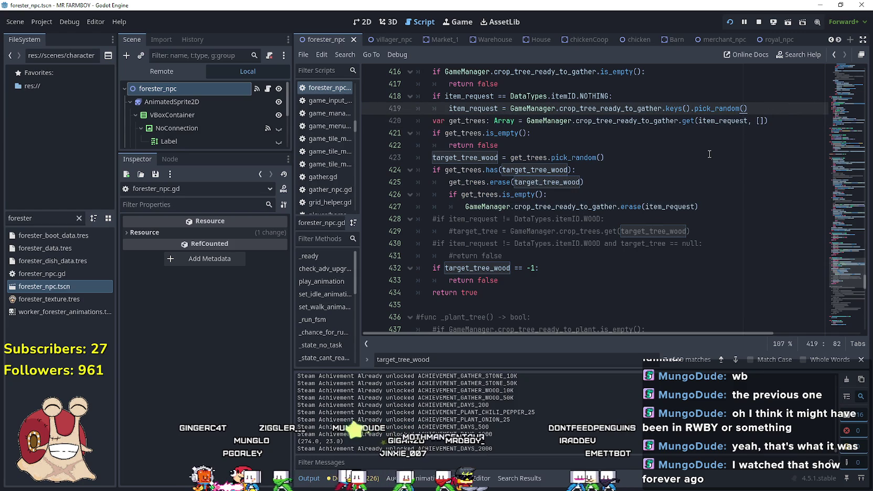
key("Return")
type("if")
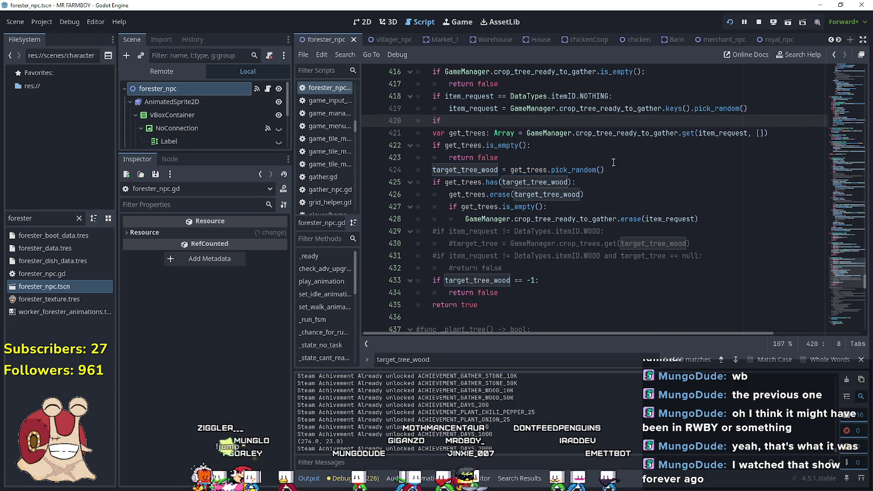
double_click(484, 170)
key("ctrl+c")
left_click(506, 122)
key("ctrl+v")
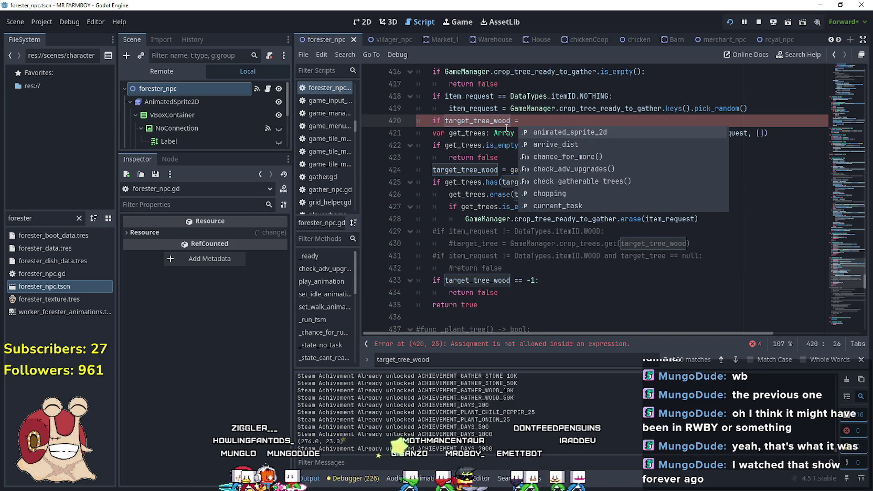
type("= ")
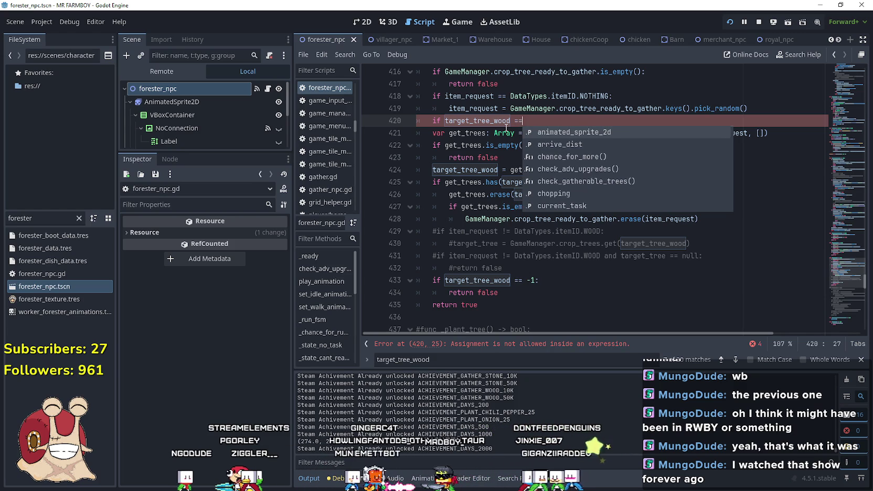
type("-1")
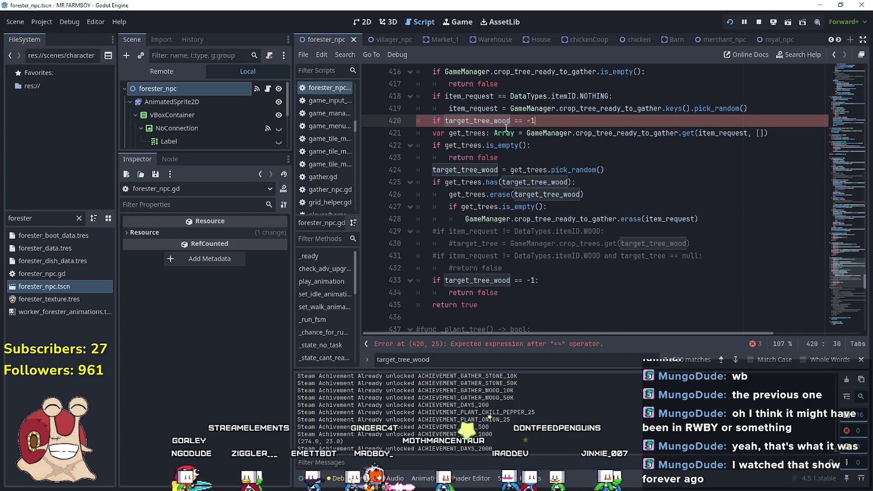
Indent the tree-picking lines under the new check and save forester_npc.gd
mouse_move(699, 219)
left_mouse_down()
mouse_move(441, 170)
mouse_move(450, 145)
mouse_move(420, 151)
left_mouse_up()
key("Tab")
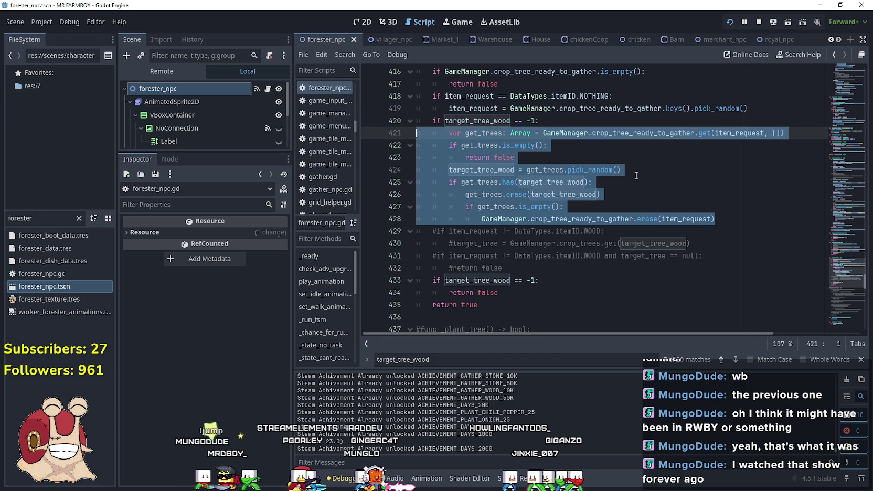
left_click(636, 173)
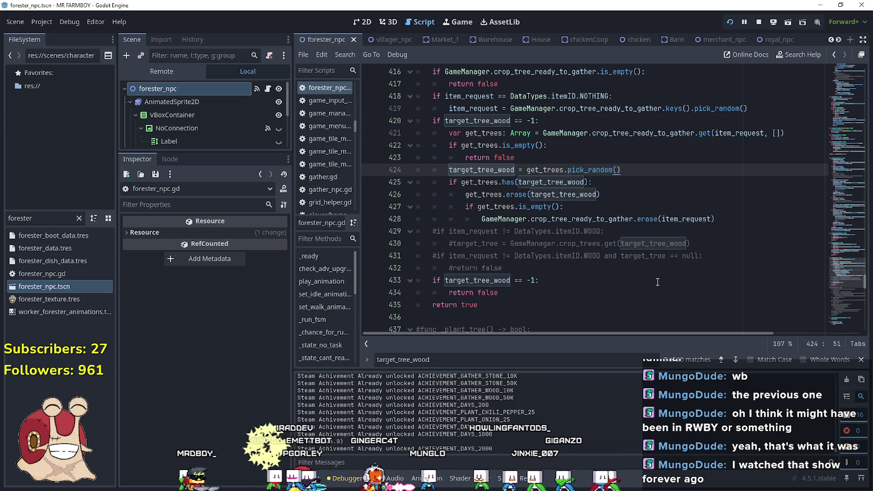
key("shift+F3")
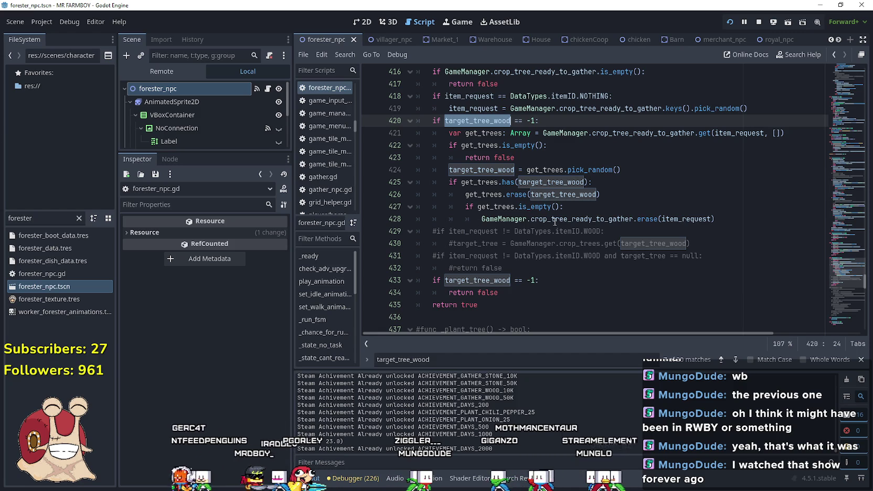
left_click(713, 255)
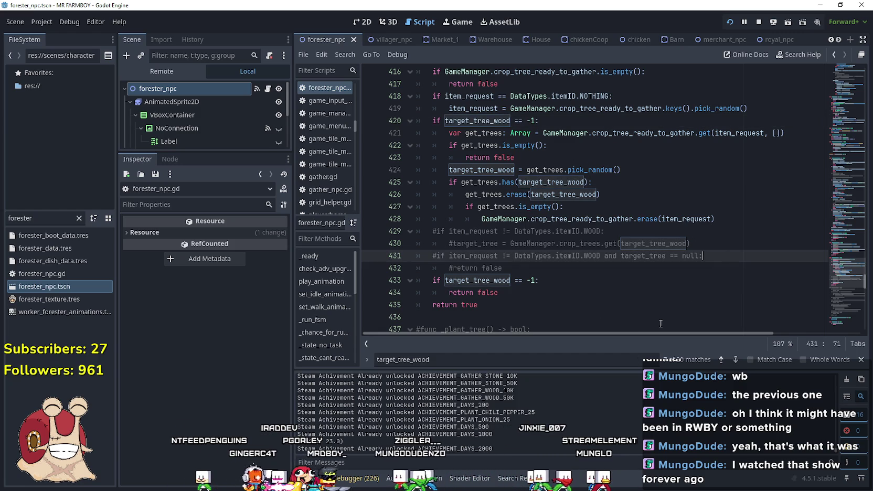
left_click(606, 159)
key("ctrl+s")
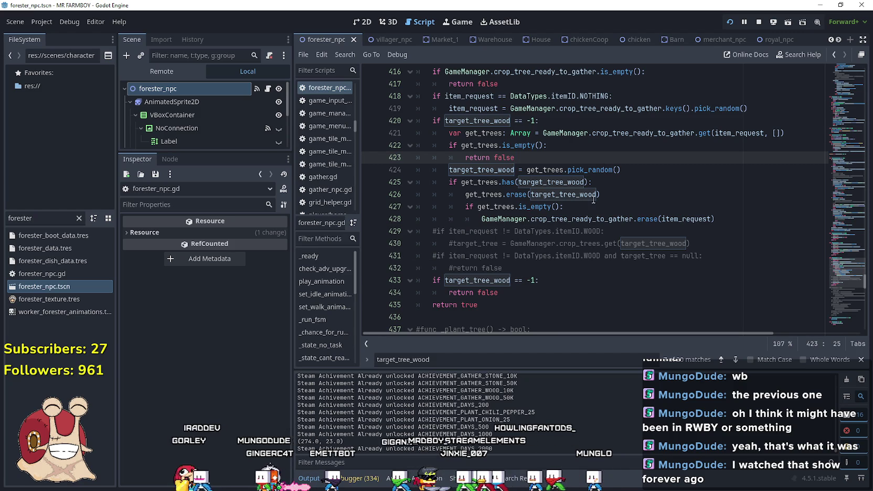
left_click(577, 268)
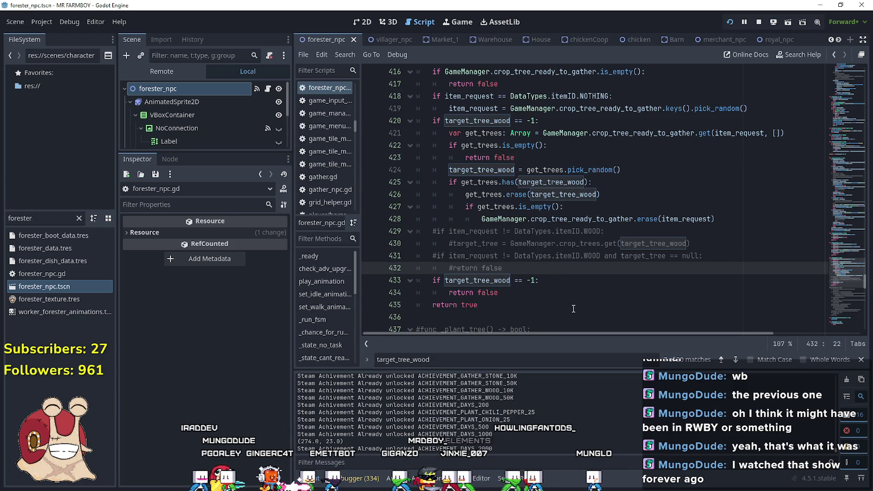
left_click(585, 207)
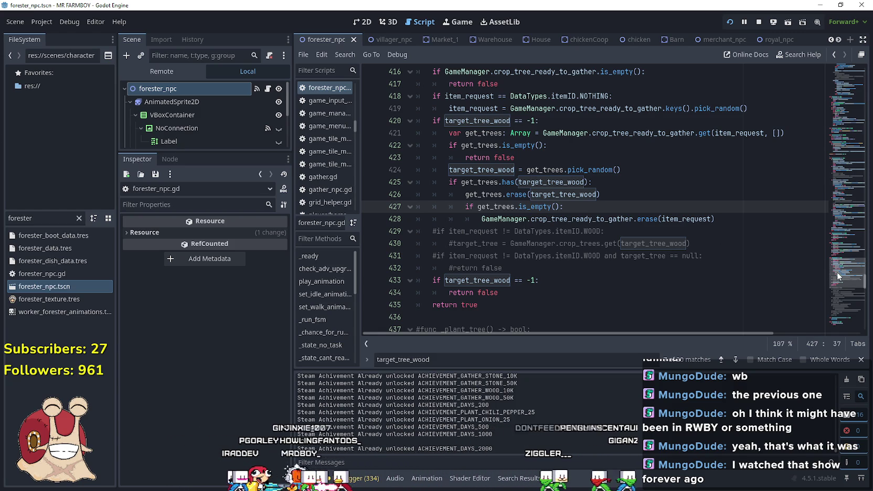
left_click_drag(833, 274, 815, 169)
Find the elif !target_tree check in the gather task and inspect what target_tree refers to
left_click_drag(650, 265, 400, 242)
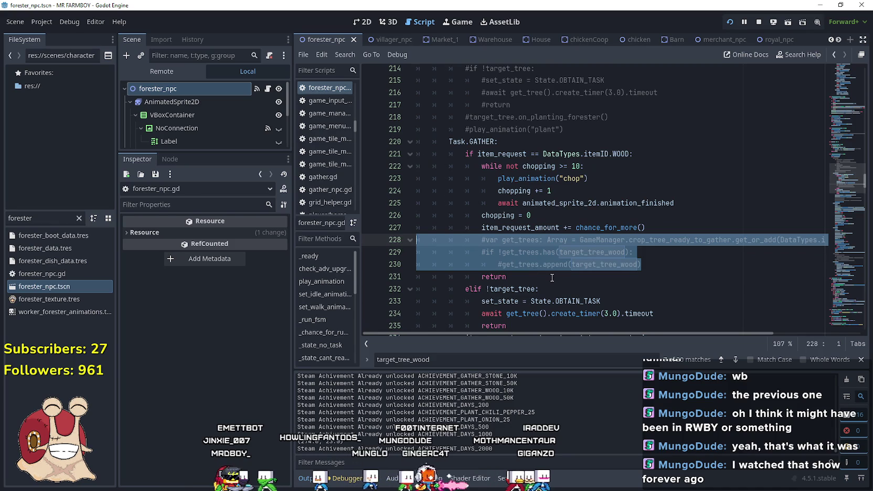
scroll(552, 278, "down", 5)
left_click(535, 130)
scroll(505, 205, "up", 3)
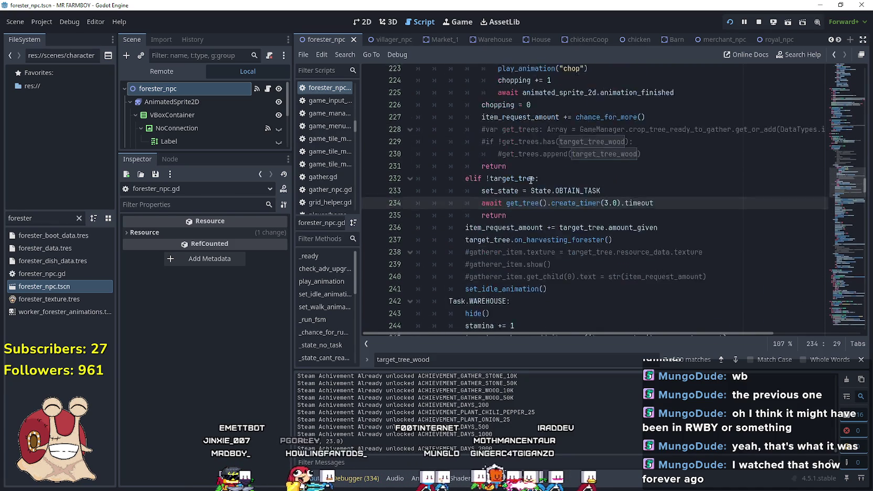
scroll(508, 212, "down", 1)
double_click(513, 218)
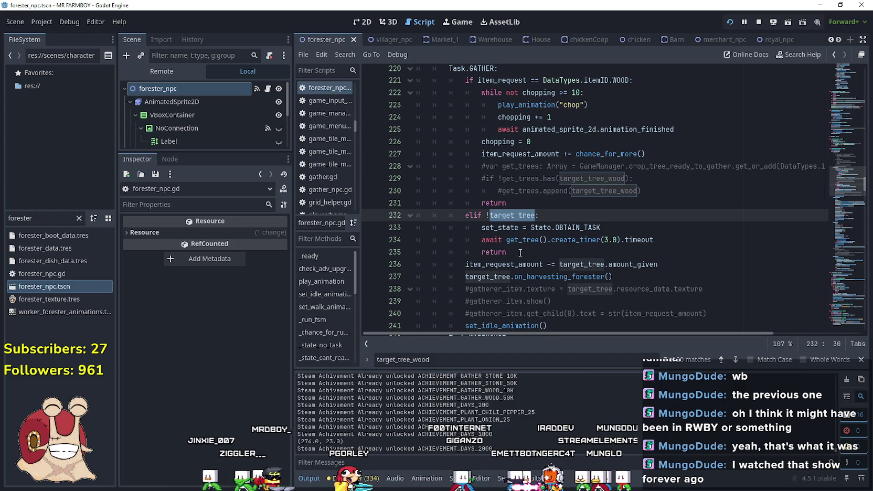
mouse_move(519, 253)
left_mouse_down()
mouse_move(398, 227)
mouse_move(392, 215)
left_mouse_up()
left_click(507, 215)
mouse_move(508, 215)
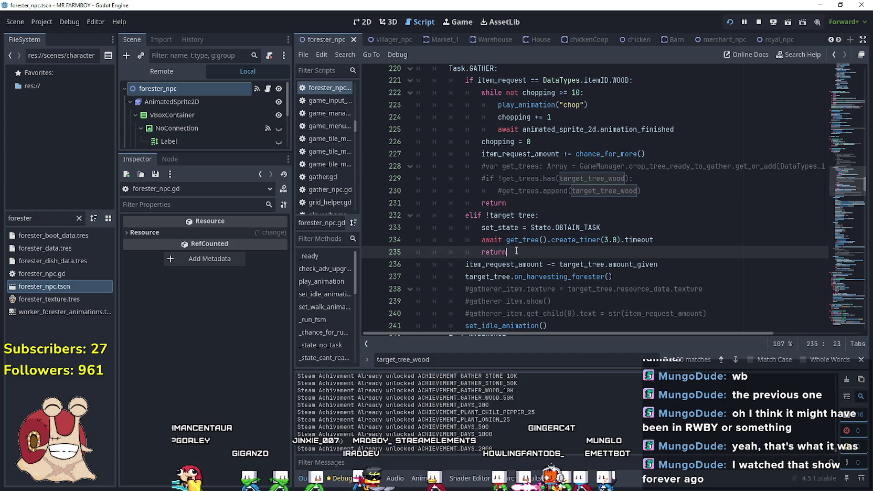
Comment out the elif !target_tree block on lines 232–235 with Ctrl+K
left_click_drag(506, 253, 429, 219)
mouse_move(506, 253)
left_mouse_down()
mouse_move(472, 227)
mouse_move(417, 215)
left_mouse_up()
key("ctrl+k")
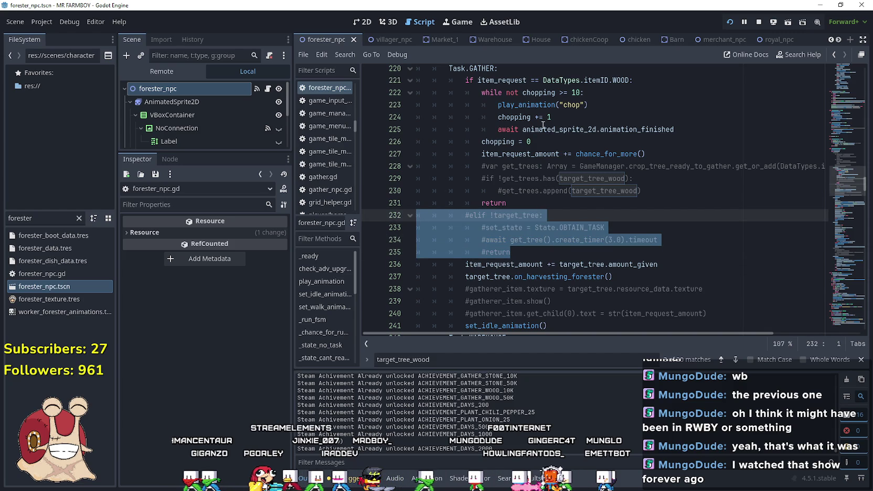
left_click(550, 265)
scroll(506, 167, "down", 5)
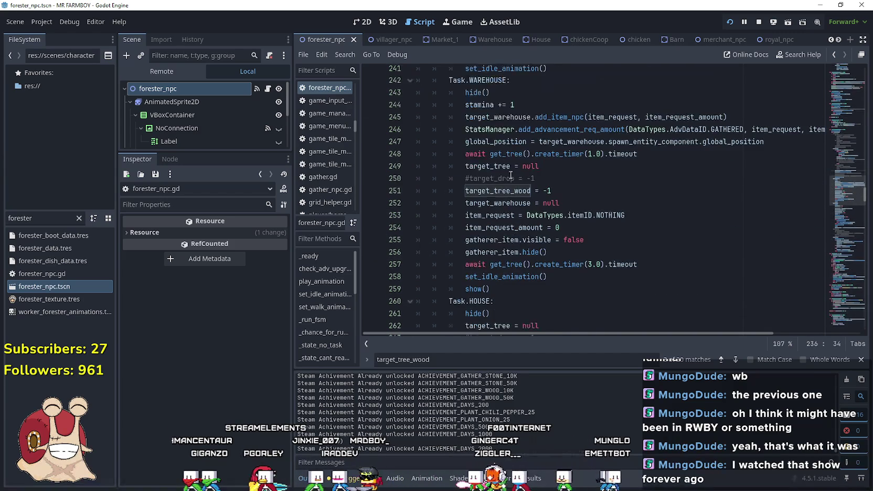
left_click(506, 167)
scroll(579, 217, "up", 2)
scroll(606, 264, "down", 2)
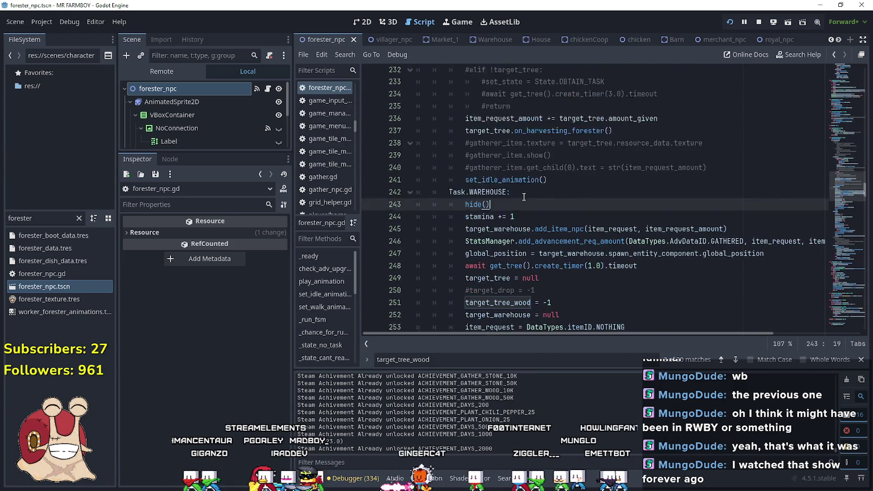
scroll(604, 259, "up", 3)
Paste the get_trees lines after gatherer_item.show() in the warehouse branch, then dedent and uncomment them
mouse_move(847, 184)
left_mouse_down()
mouse_move(850, 267)
mouse_move(850, 256)
left_mouse_up()
left_click(524, 232)
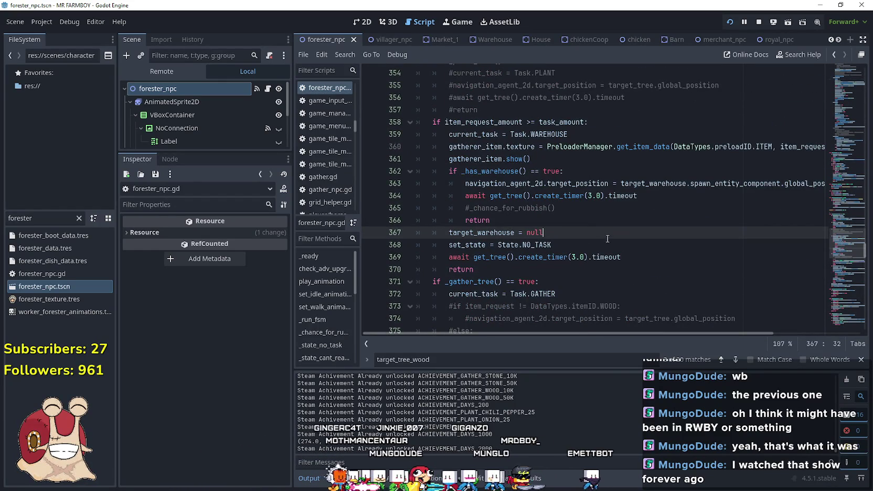
left_click(561, 221)
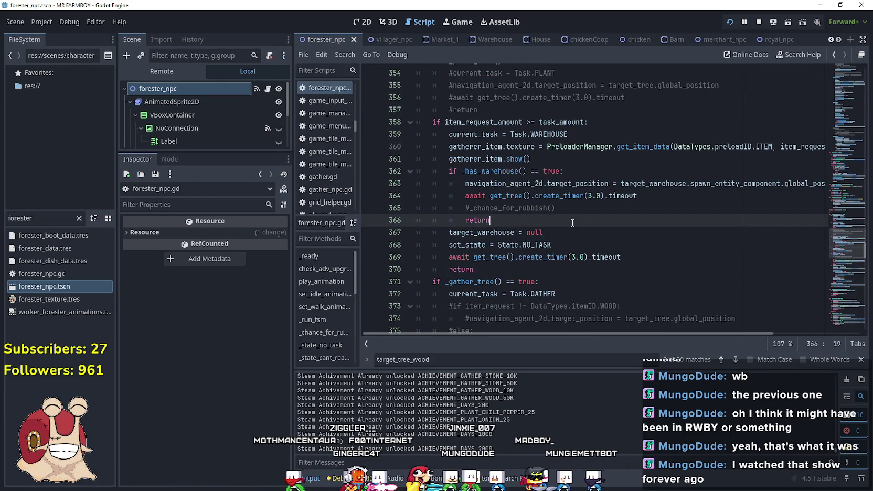
left_click(558, 162)
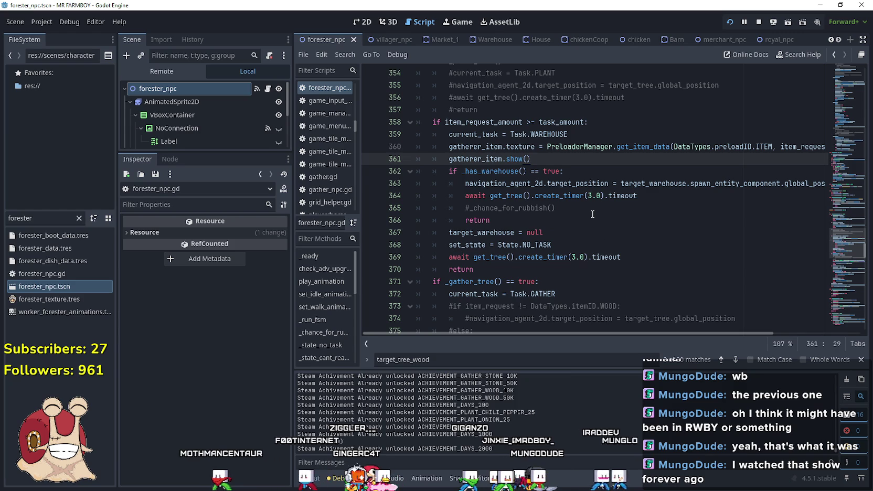
key("Return")
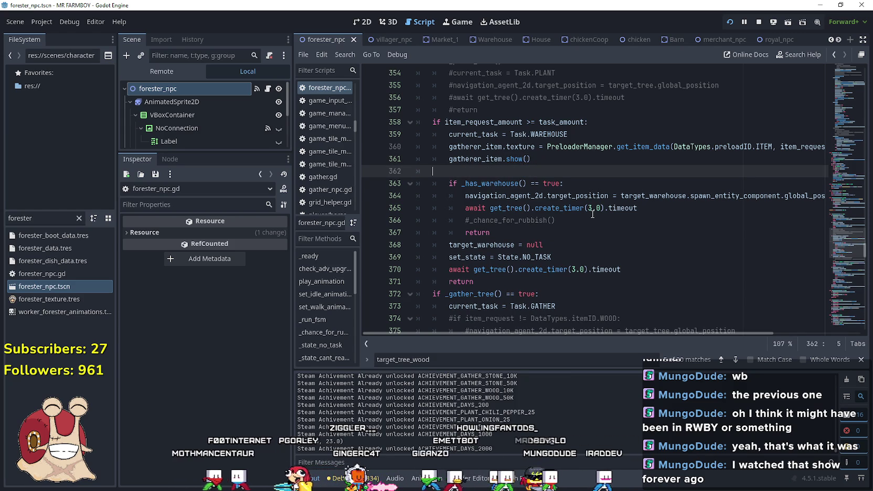
key("ctrl+z")
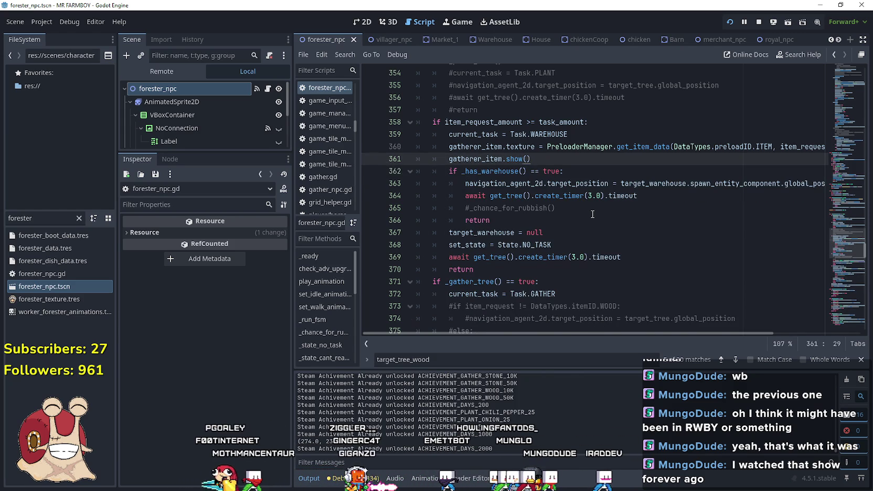
key("Return")
key("BackSpace")
key("ctrl+v")
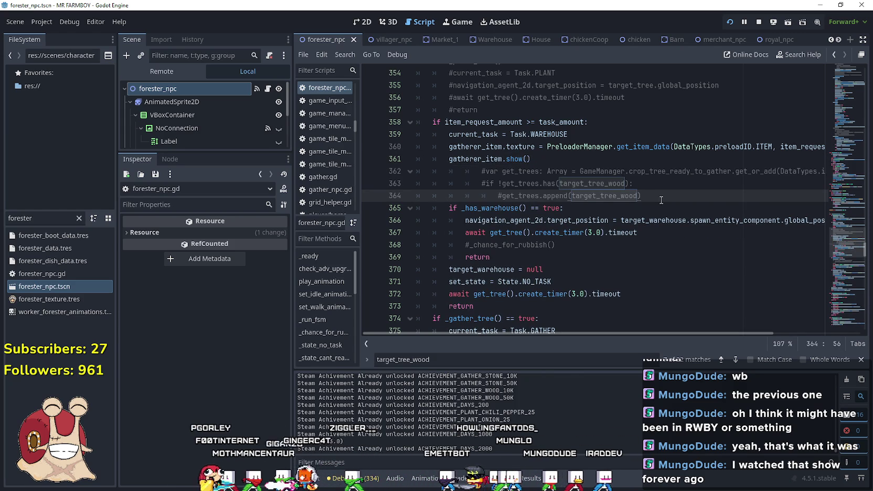
key("shift+Up")
key("shift+Up")
key("shift+Tab")
key("shift+Tab")
left_click_drag(610, 197, 400, 168)
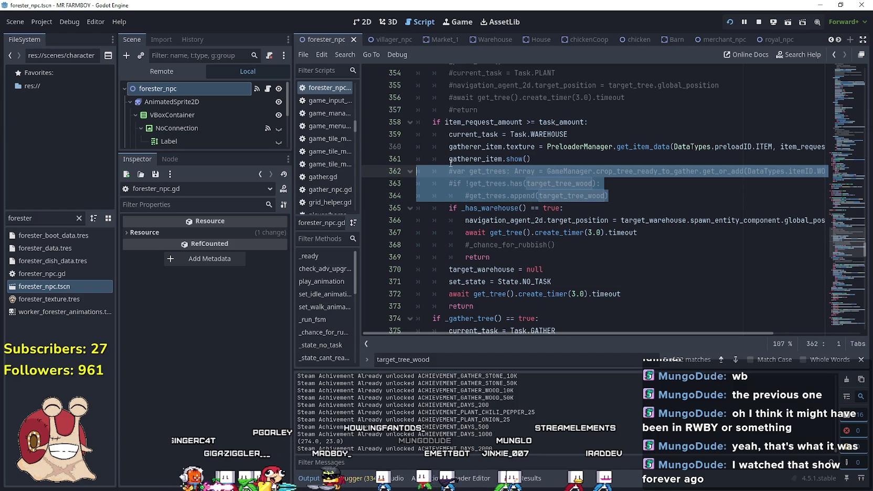
key("ctrl+k")
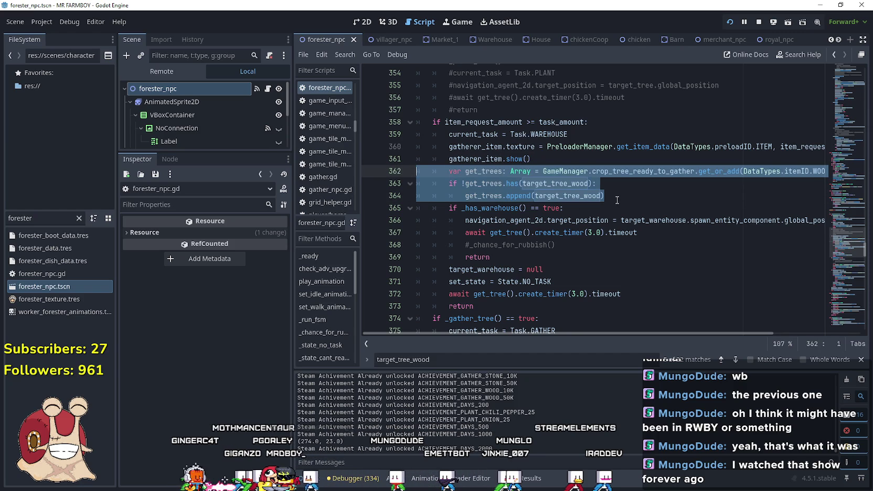
left_click(617, 196)
Finish lines 362–364 so target_tree_wood is appended to get_trees if missing, and save
mouse_move(604, 333)
left_mouse_down()
mouse_move(675, 334)
mouse_move(600, 336)
mouse_move(688, 346)
mouse_move(618, 342)
mouse_move(693, 342)
mouse_move(625, 341)
mouse_move(666, 341)
left_mouse_up()
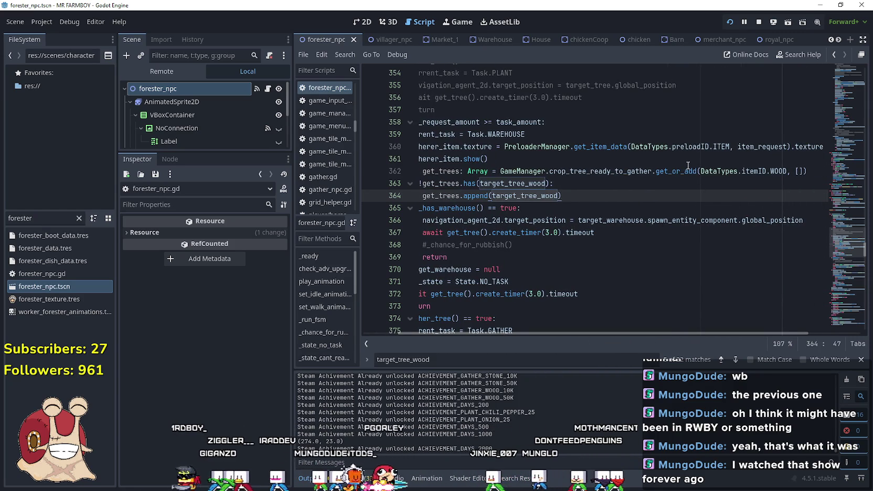
left_click_drag(697, 171, 682, 171)
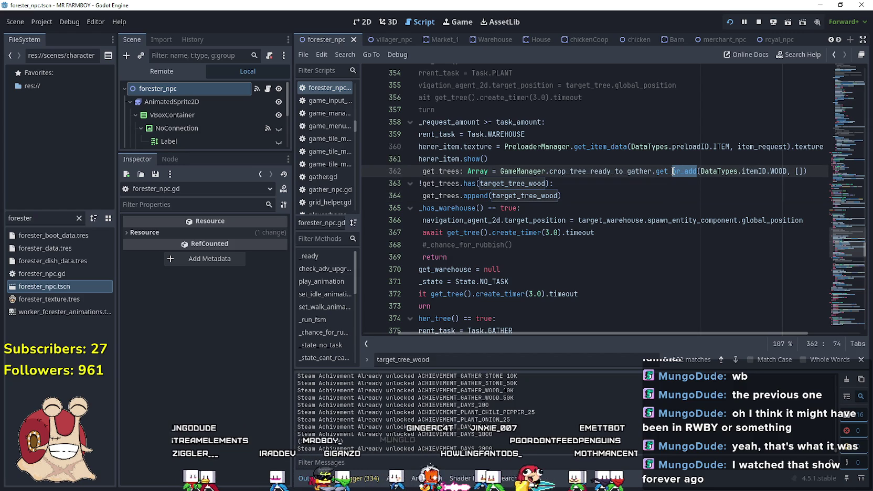
left_click(595, 196)
left_click_drag(587, 199, 397, 175)
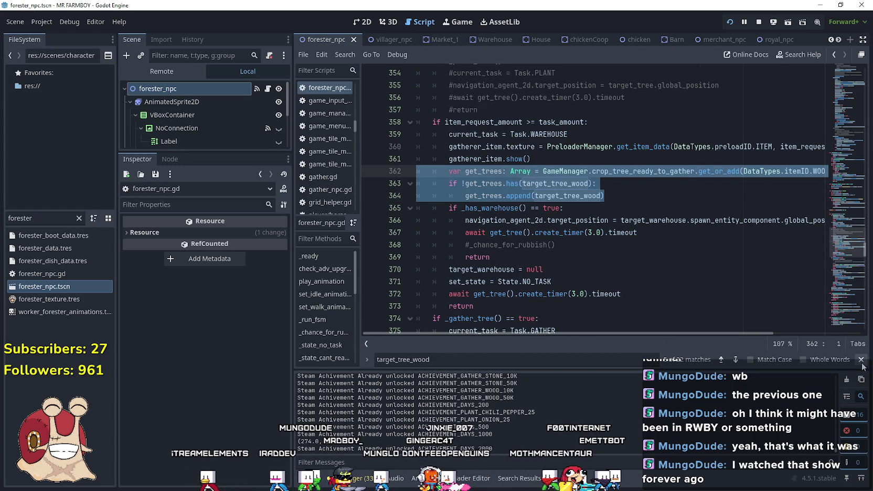
key("Escape")
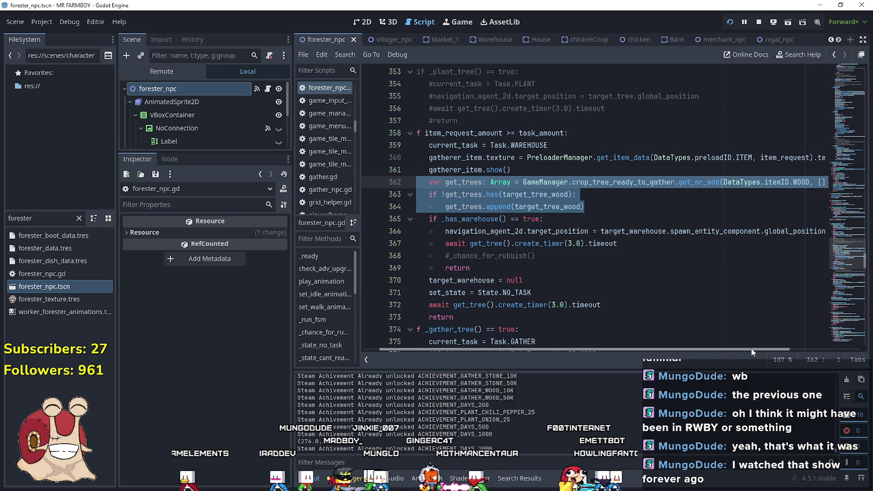
left_click(641, 207)
left_click(428, 179, "shift")
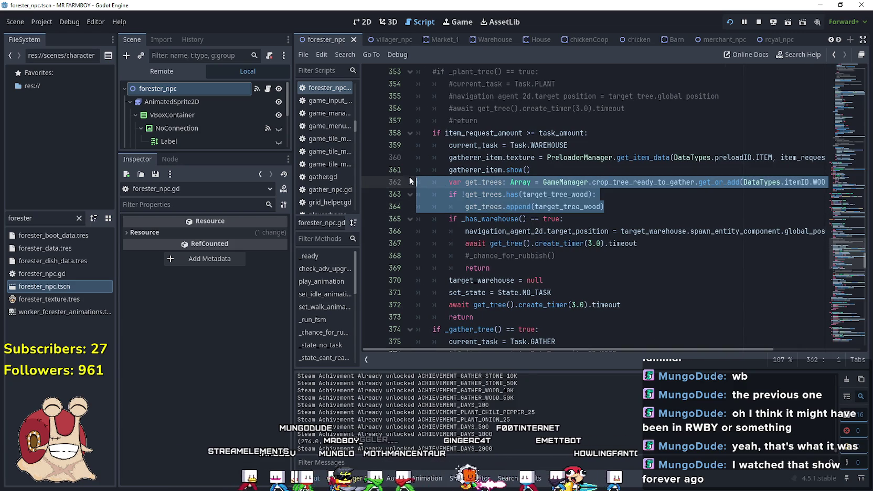
left_click(631, 209)
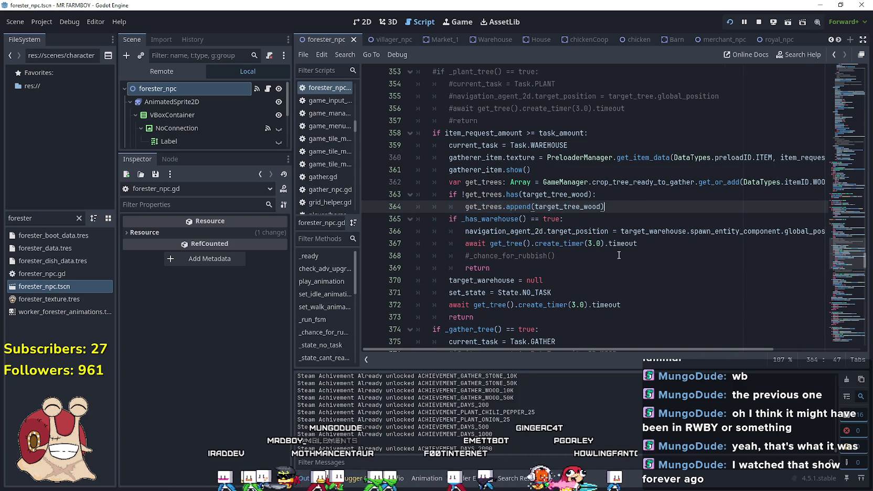
key("ctrl+space")
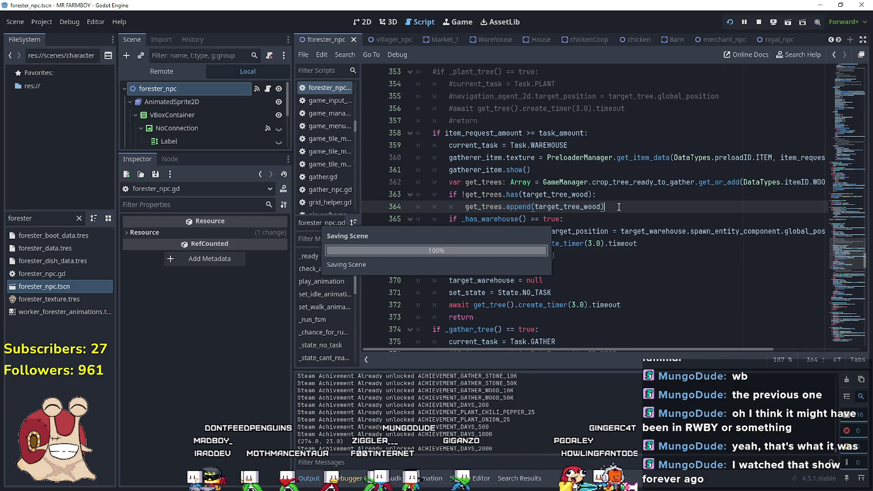
key("Escape")
left_click_drag(616, 207, 404, 177)
key("ctrl+c")
Paste the tree-list lines after the second branch's show call and save the script
scroll(517, 216, "down", 6)
scroll(506, 225, "down", 3)
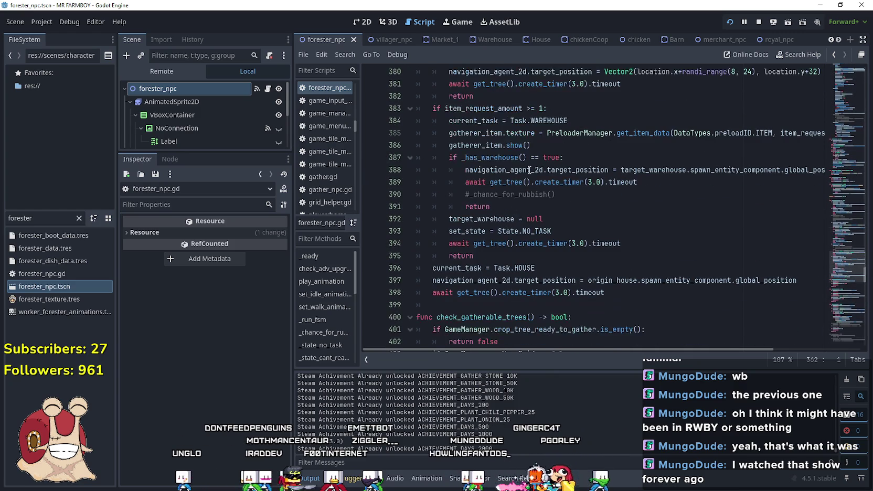
left_click(547, 144)
key("Return")
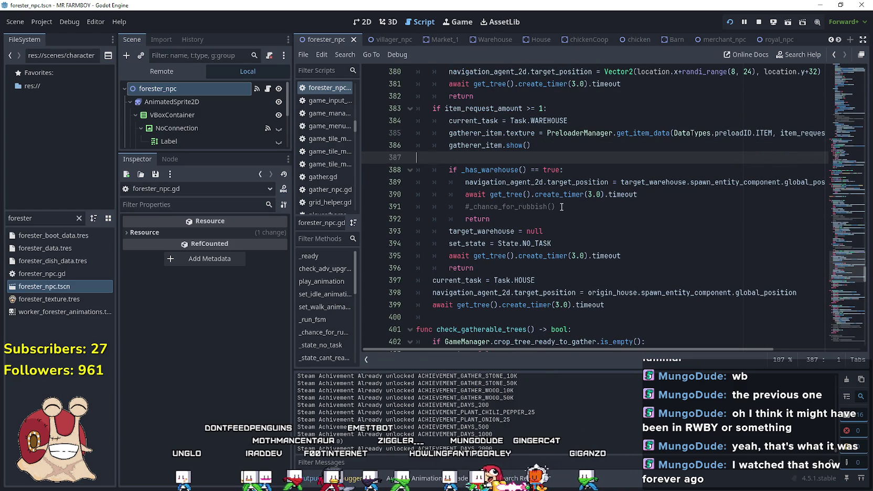
key("ctrl+v")
key("ctrl+s")
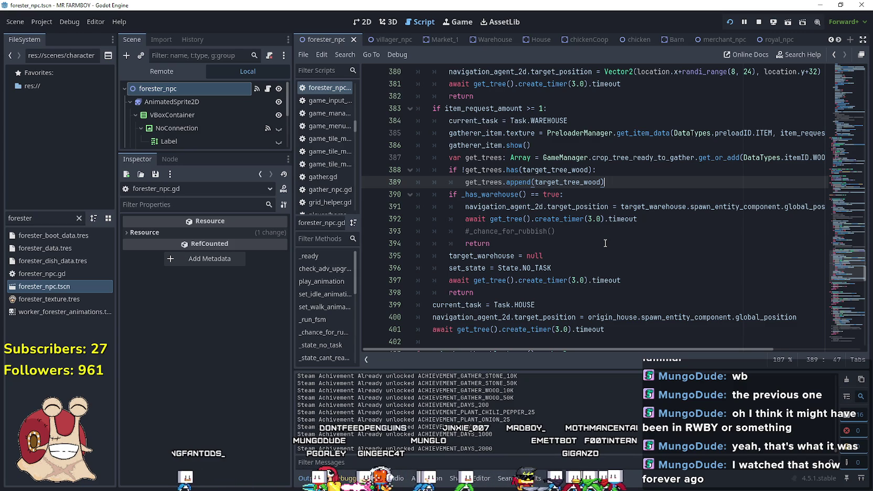
Add a target_tree_wood = -1 reset on line 390 after the append call
key("Return")
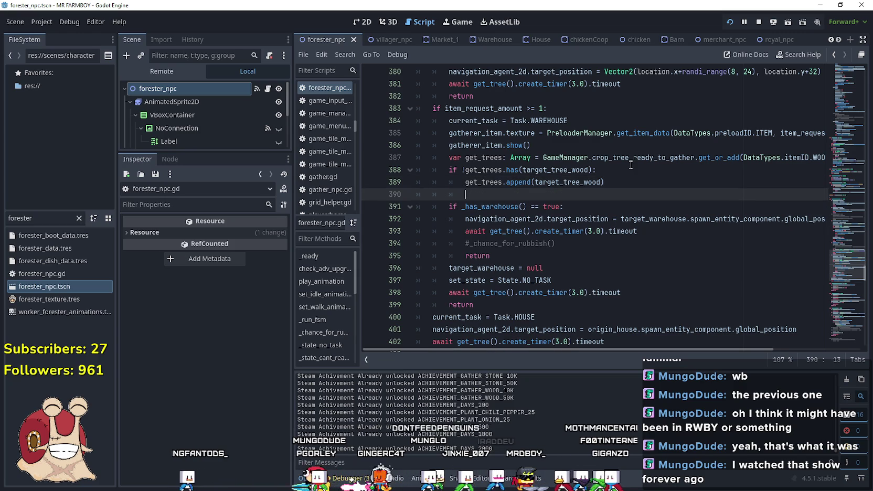
left_click(561, 184)
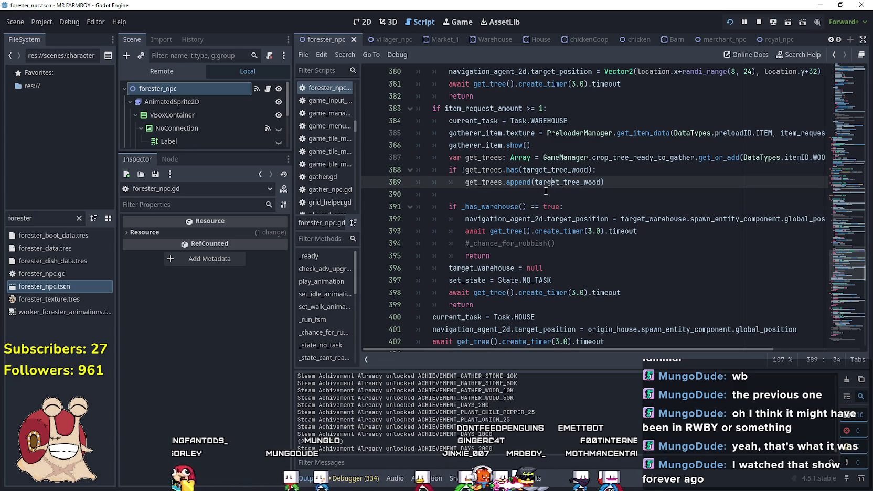
left_click(499, 195)
type("target_tree_wood")
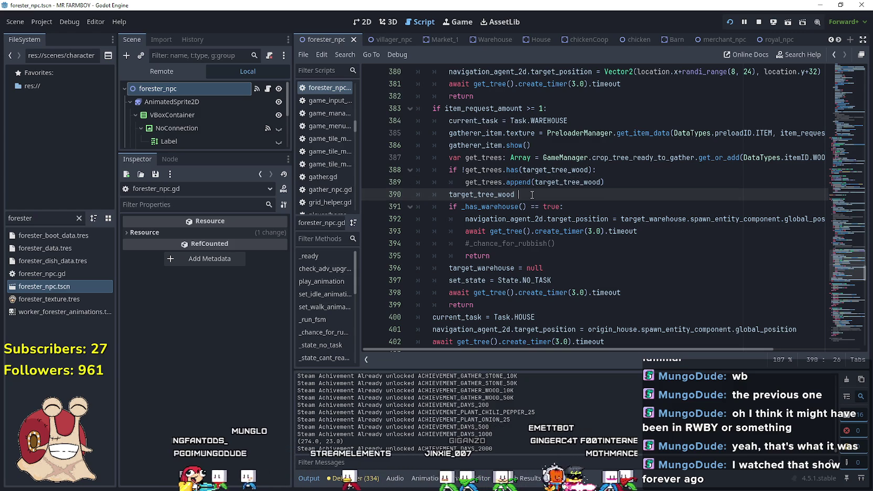
key("BackSpace")
key("BackSpace")
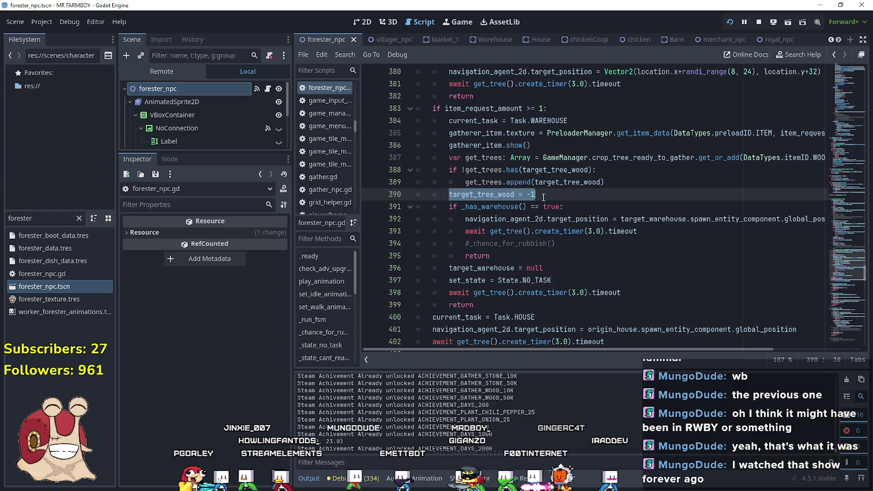
Add target_tree_wood = -1 after line 364, save, and switch back to the game
scroll(544, 198, "up", 8)
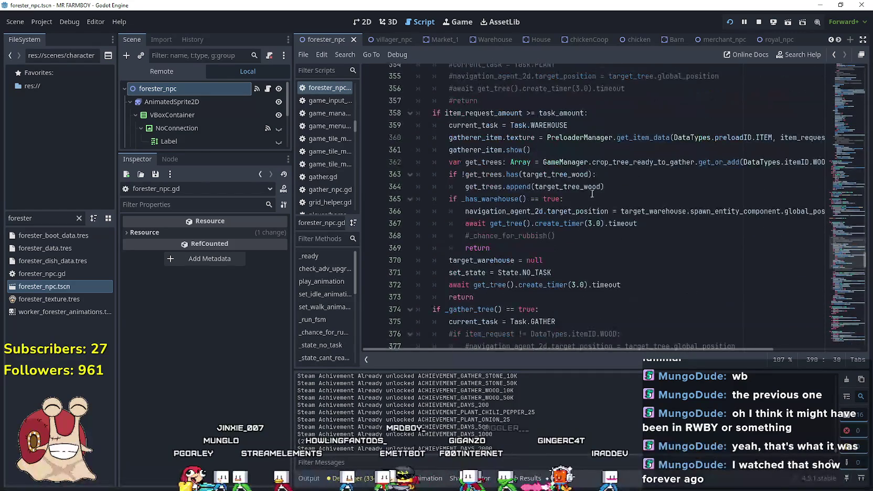
left_click(622, 188)
key("Return")
key("BackSpace")
type("target_tree_wood = -1")
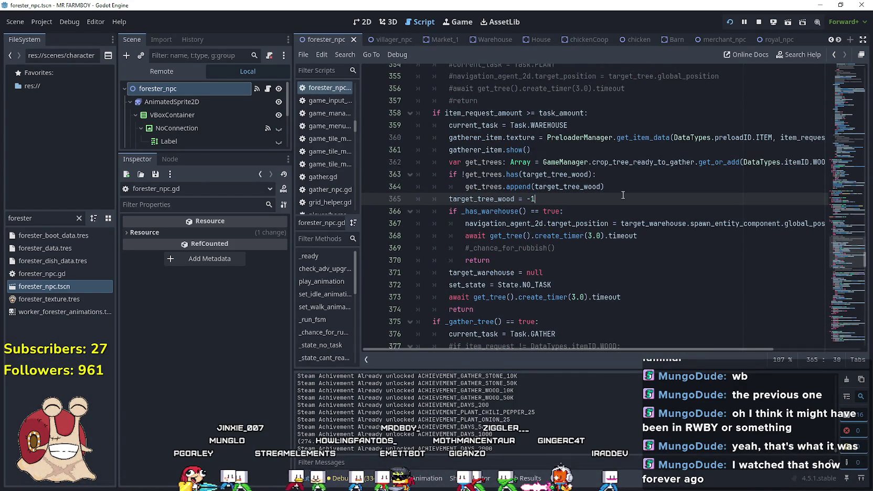
key("ctrl+s")
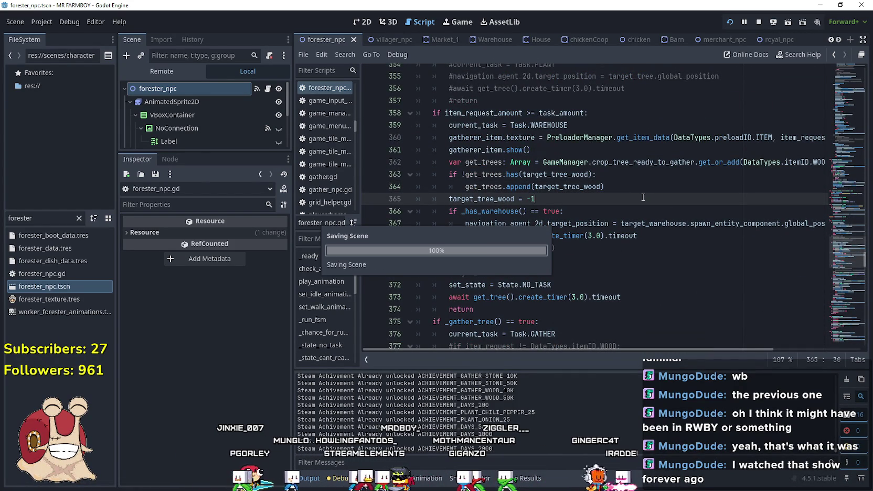
key("alt+Tab")
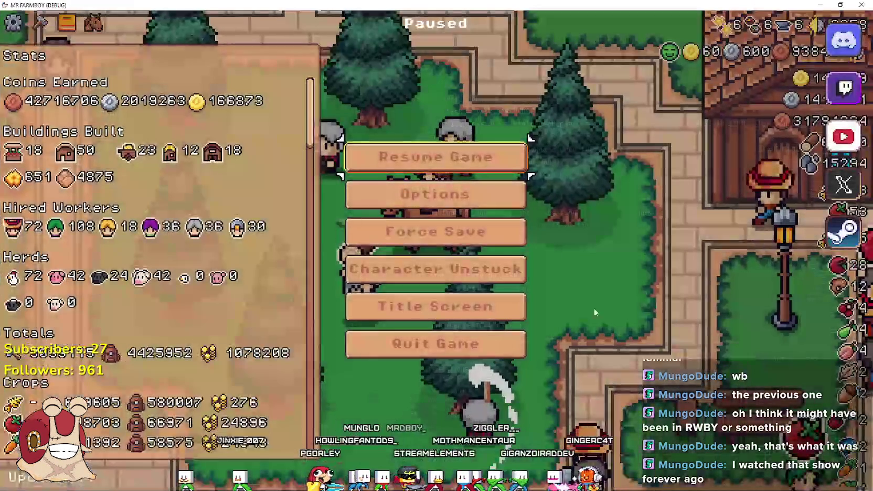
From the pause menu, open Continue and load Save 10
left_click(461, 157)
key("Escape")
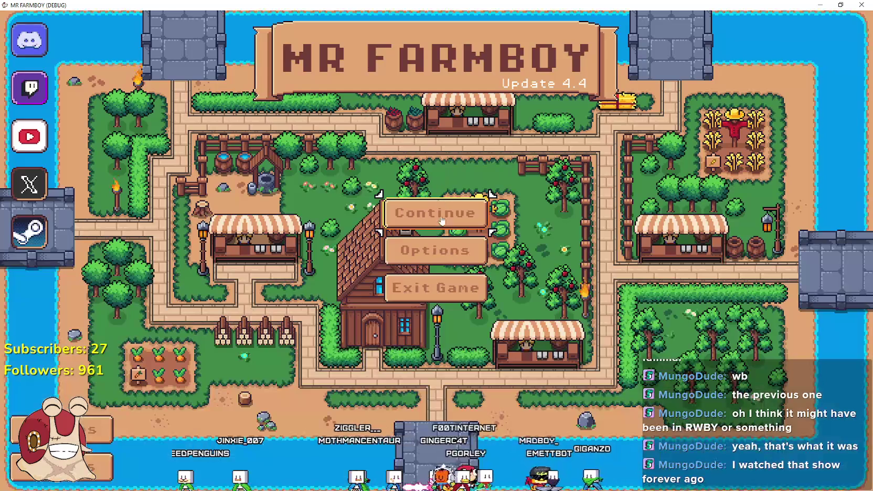
left_click(434, 212)
scroll(443, 360, "down", 4)
left_click(443, 360)
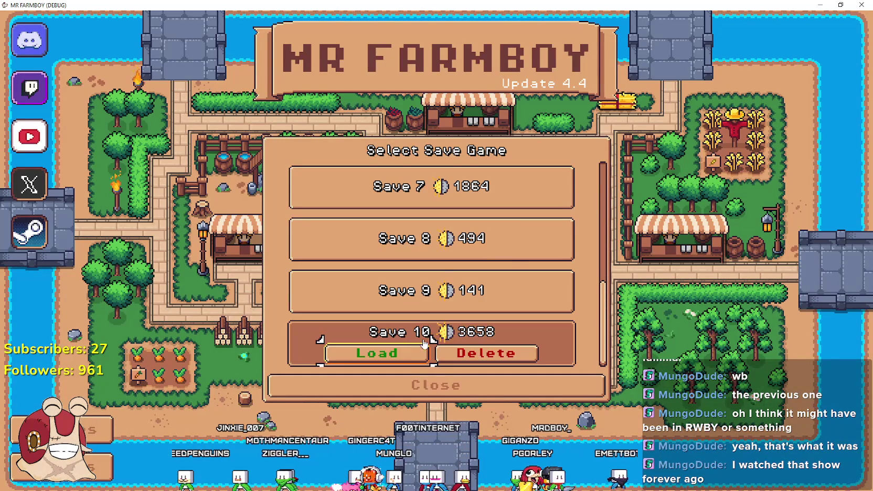
left_click(383, 356)
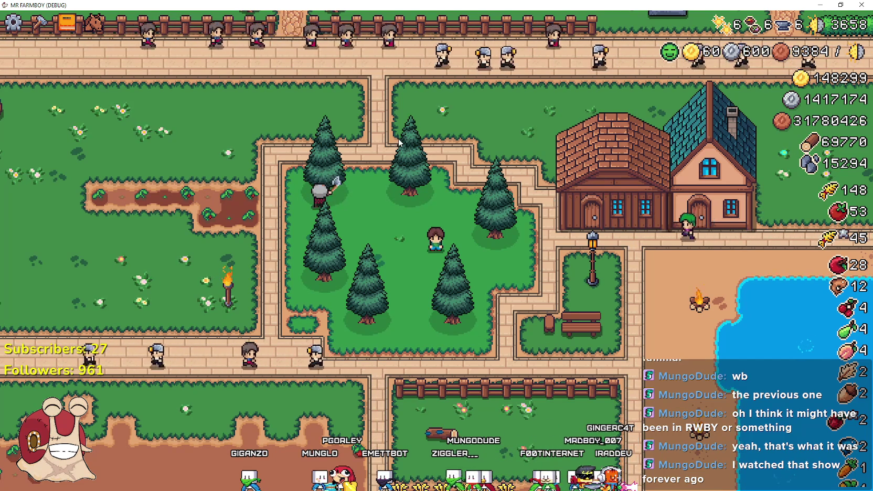
scroll(385, 208, "up", 2)
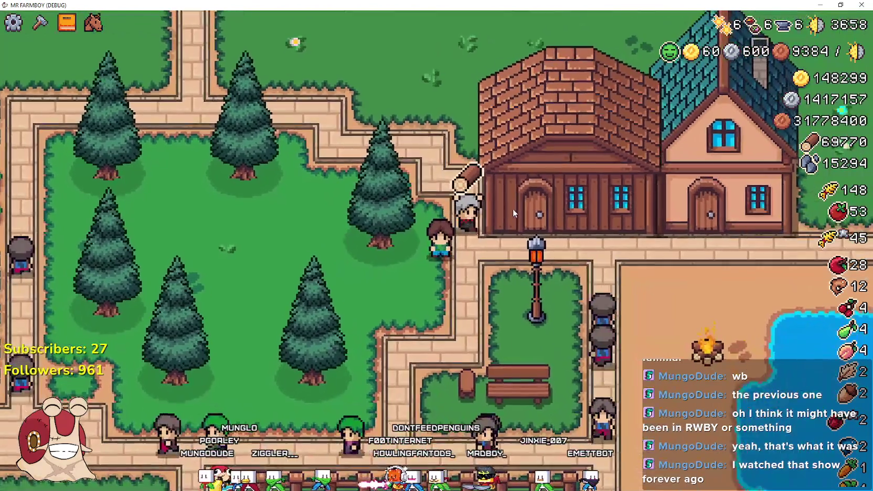
scroll(513, 208, "down", 5)
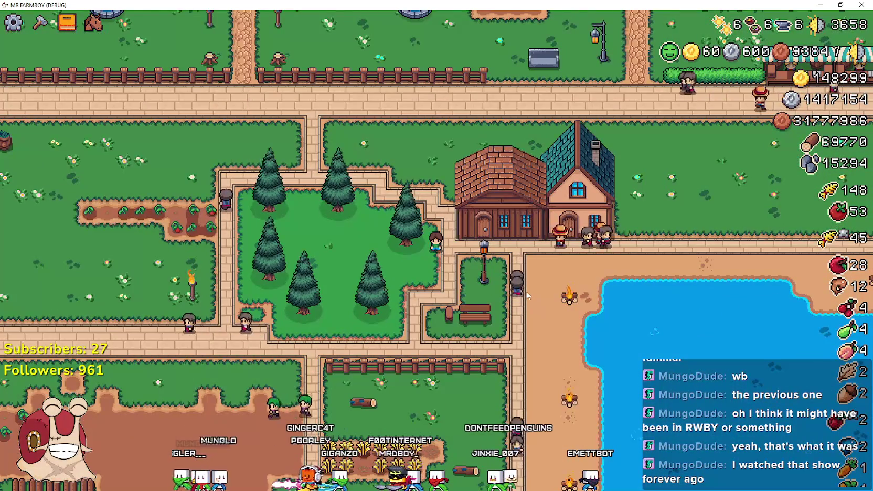
scroll(527, 295, "down", 5)
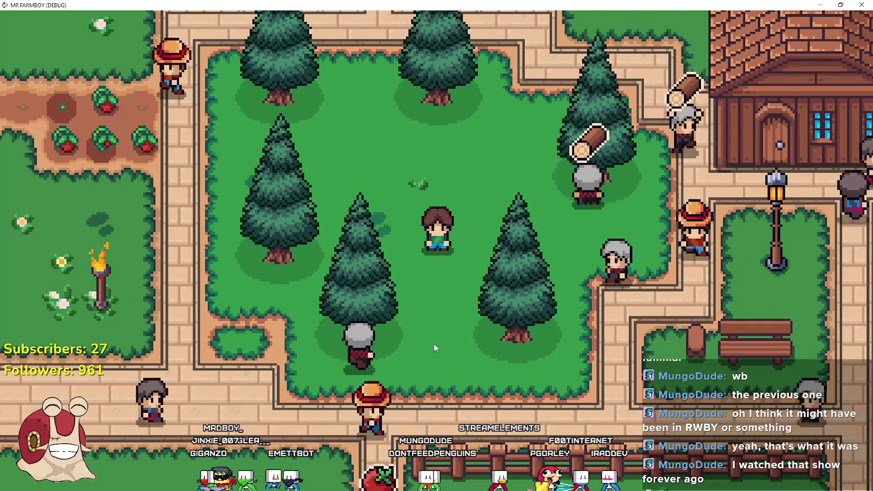
scroll(393, 332, "down", 3)
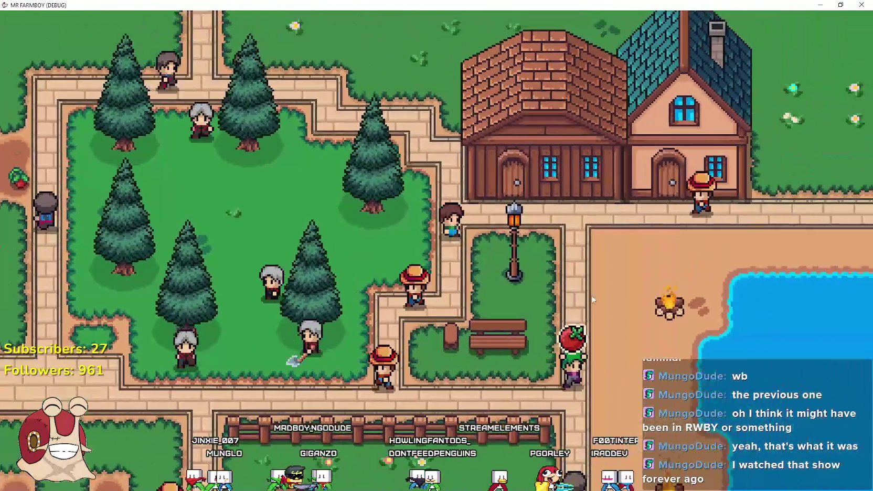
key("e")
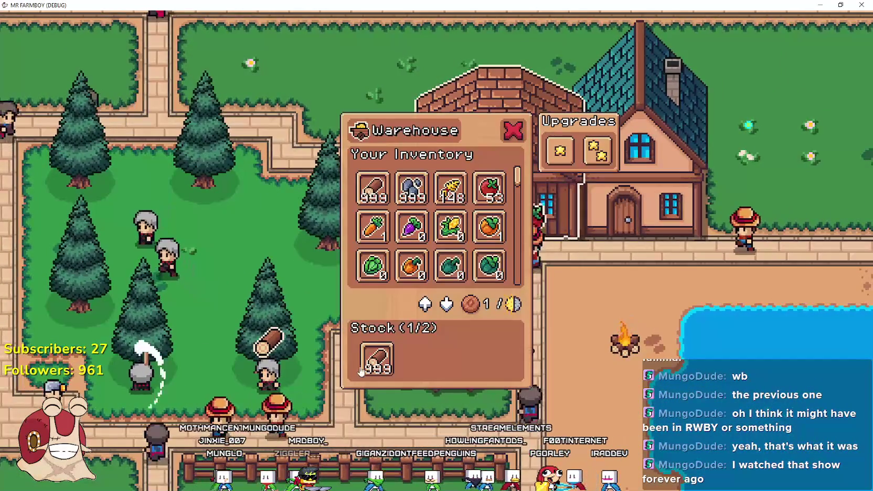
key("Escape")
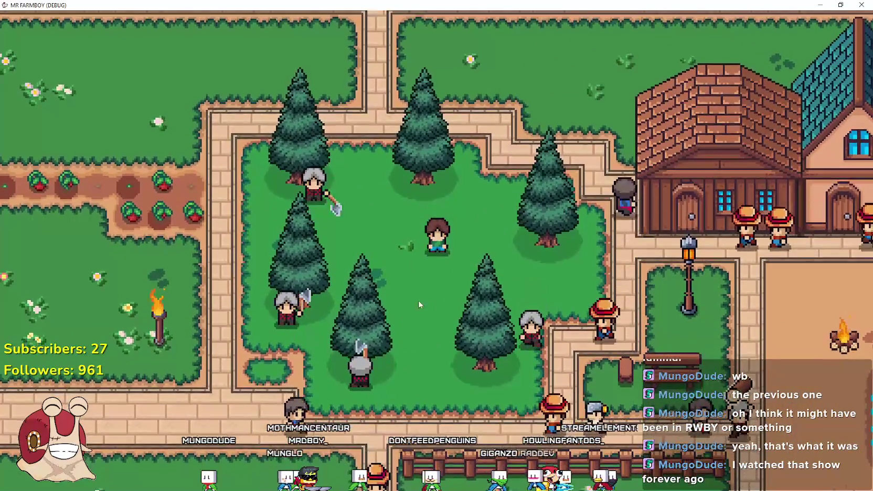
Pause, return to the title screen and load Save 1 from the Continue list
key("Escape")
left_click(452, 322)
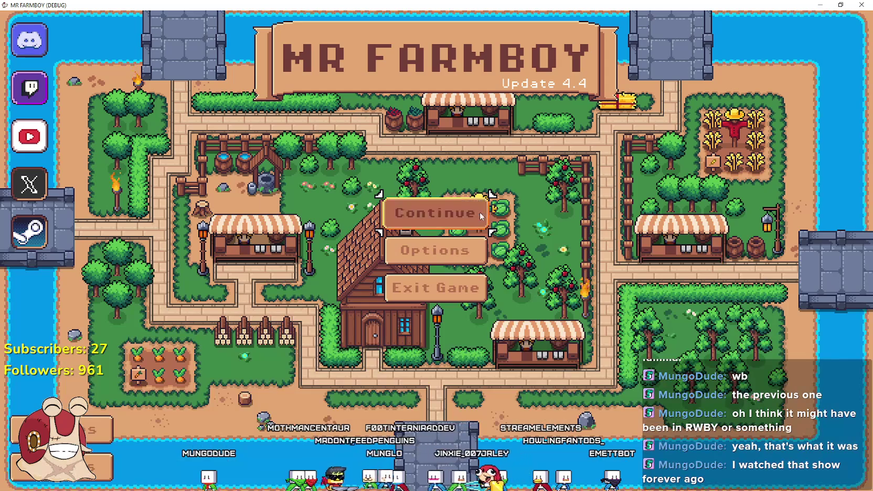
left_click(451, 210)
scroll(534, 319, "down", 1)
scroll(535, 325, "up", 2)
scroll(534, 325, "up", 1)
scroll(514, 299, "down", 4)
scroll(489, 274, "up", 1)
scroll(488, 268, "down", 4)
scroll(464, 338, "up", 6)
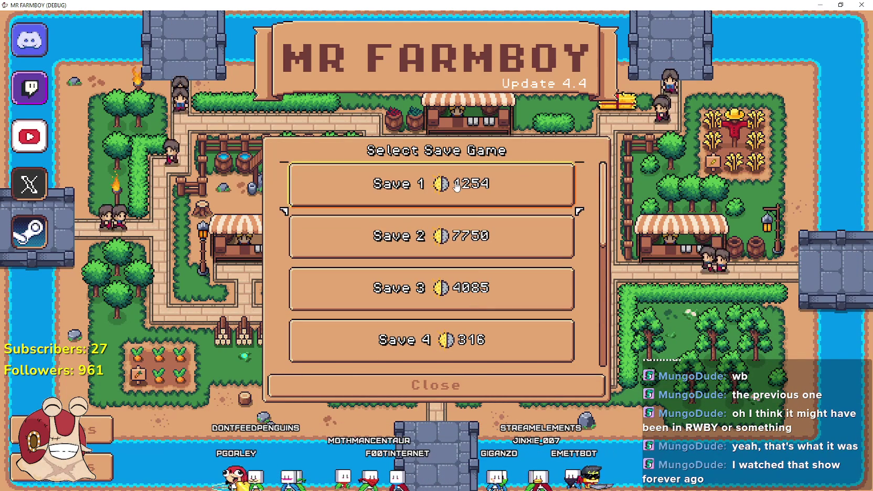
left_click(458, 186)
left_click(414, 198)
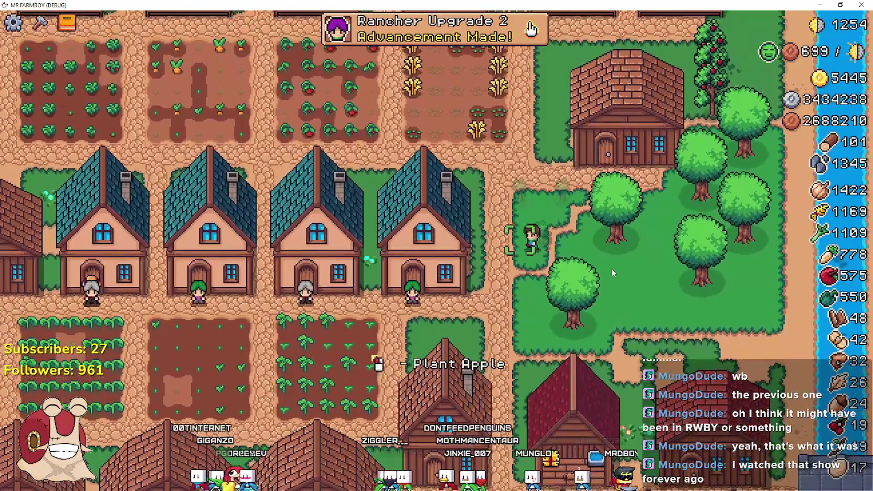
key("c")
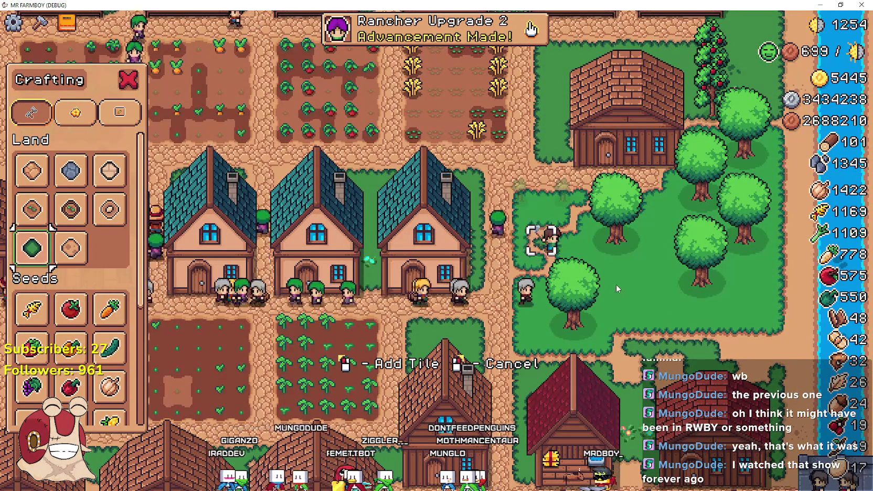
key("w")
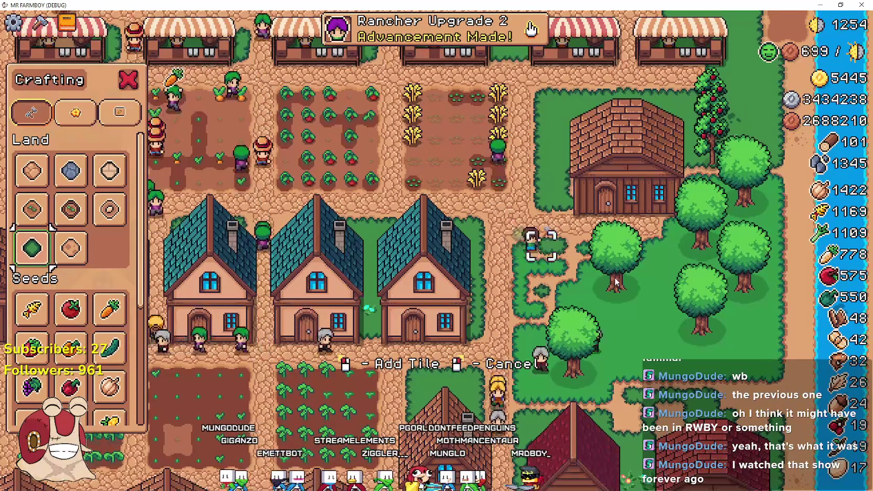
key("d")
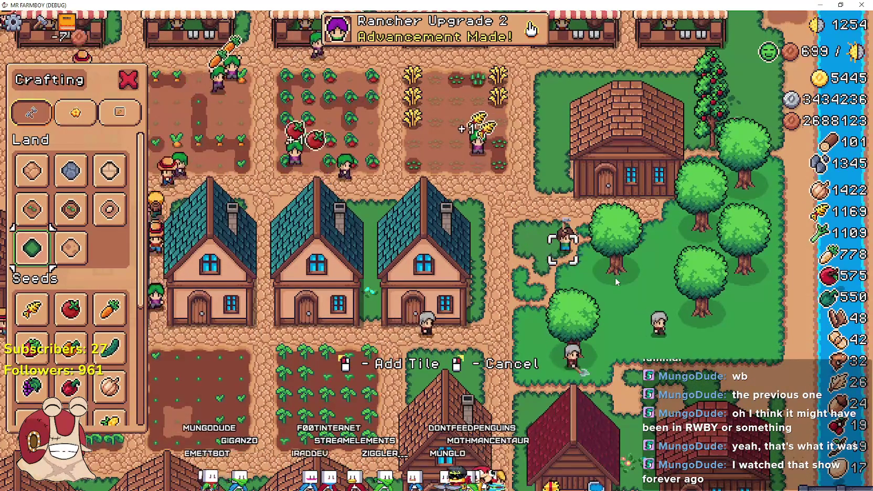
key("a")
key("s")
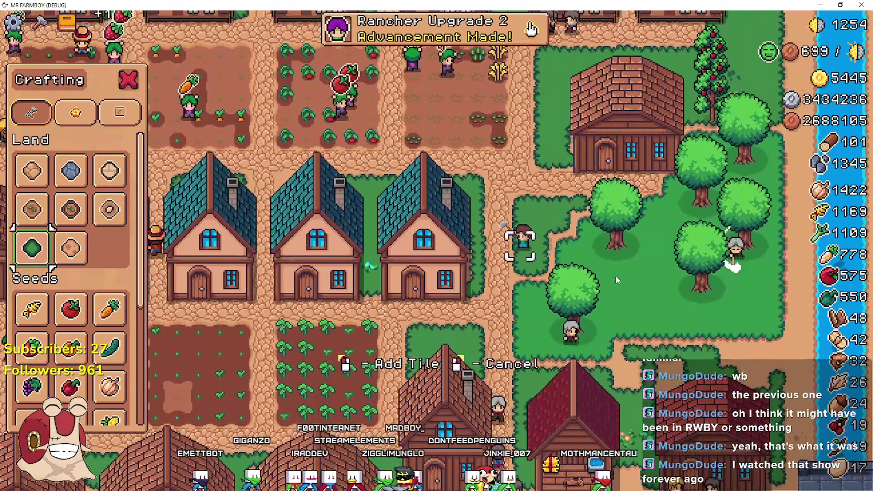
right_click(615, 275)
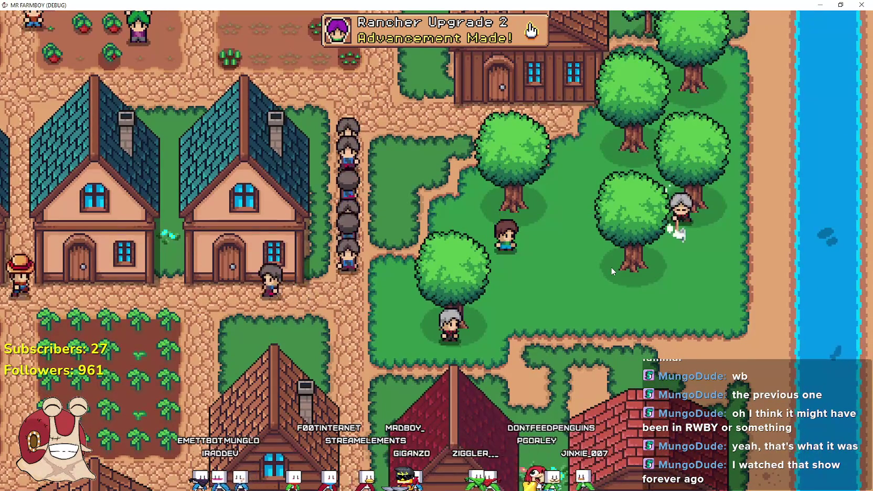
scroll(610, 266, "down", 2)
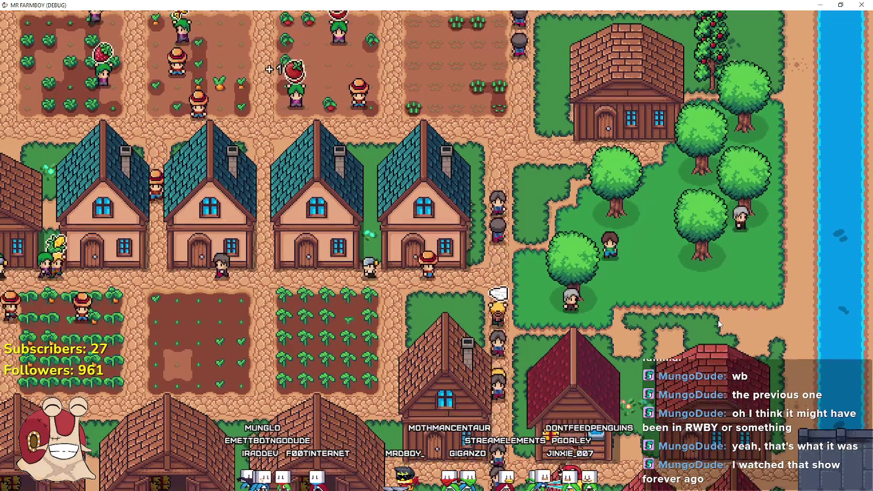
scroll(655, 261, "up", 2)
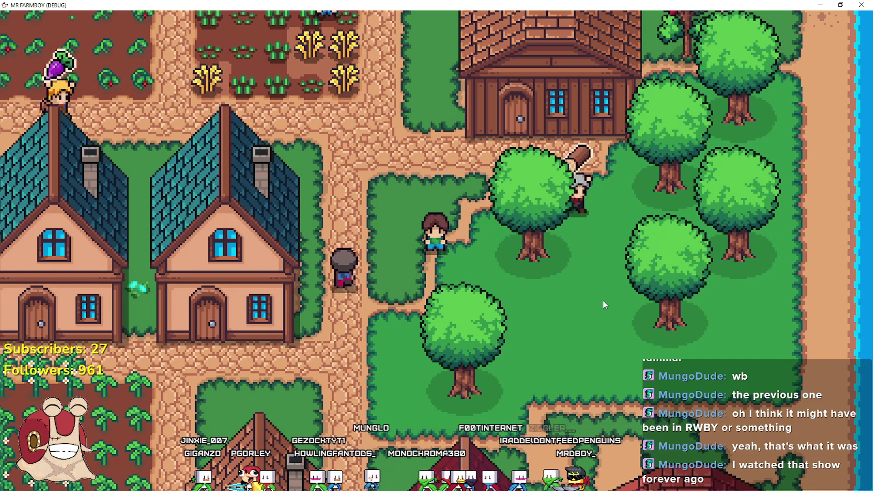
scroll(347, 274, "down", 5)
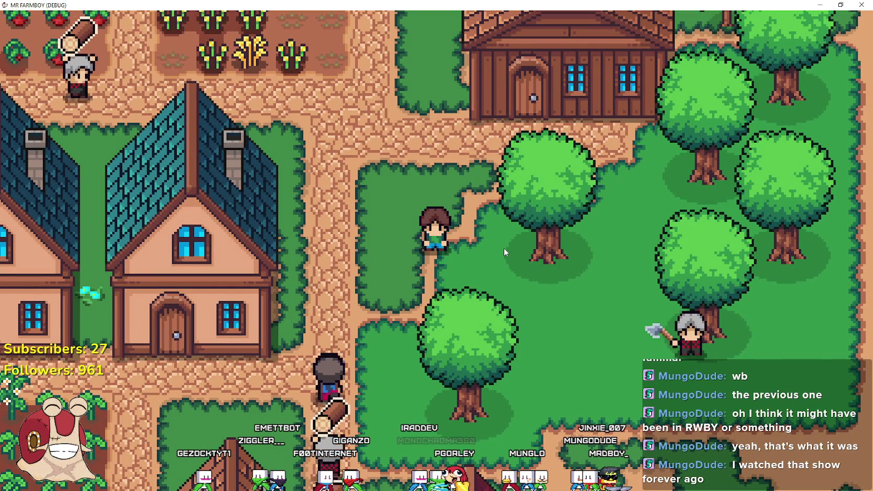
Zoom the camera out over the whole farm town, then pause to view the Stats panel
scroll(501, 246, "down", 2)
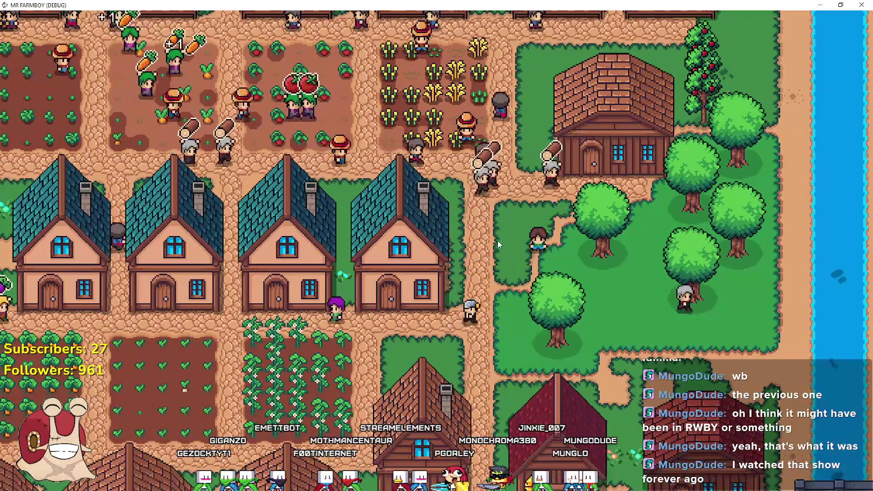
scroll(520, 245, "down", 3)
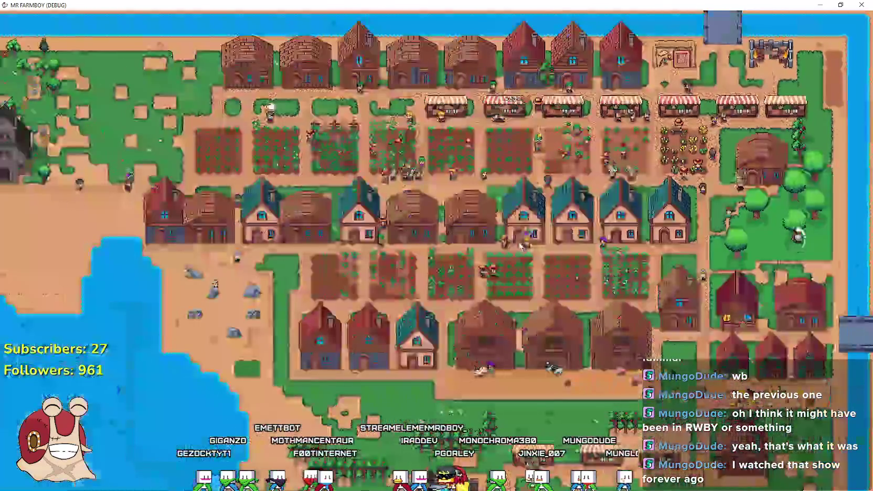
key("Escape")
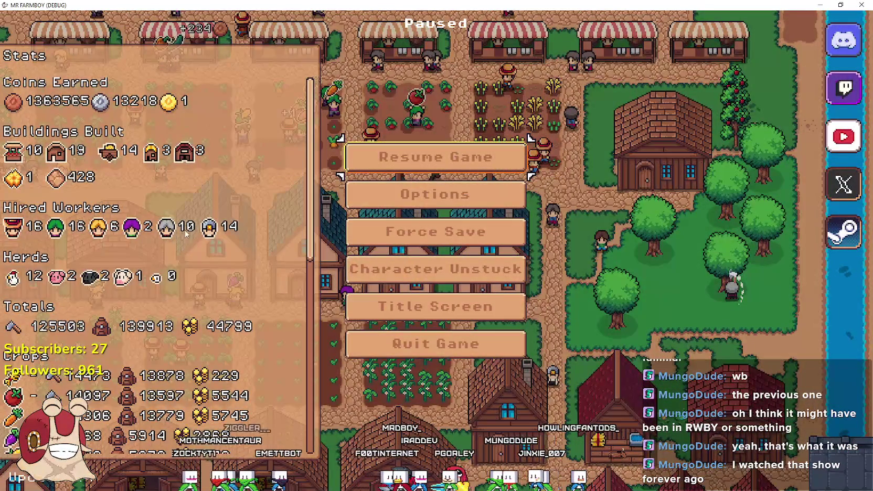
In the first house, replace two gatherers with two hired Foresters
key("Escape")
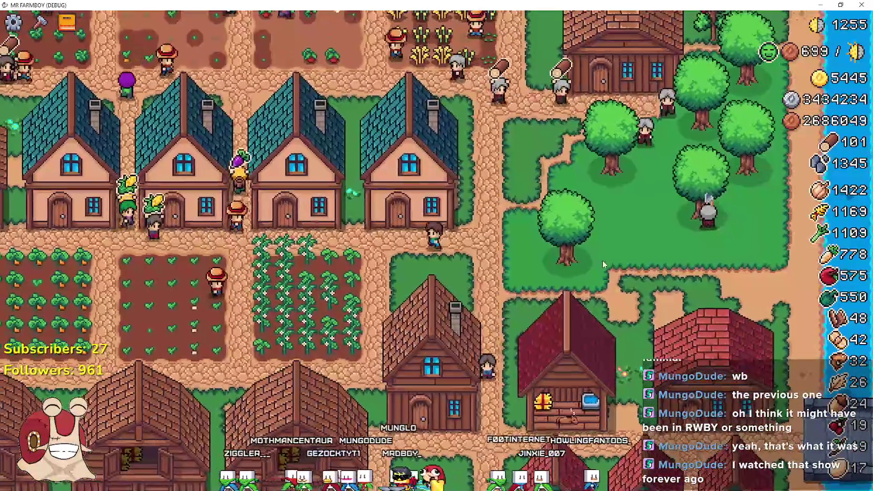
left_click(409, 183)
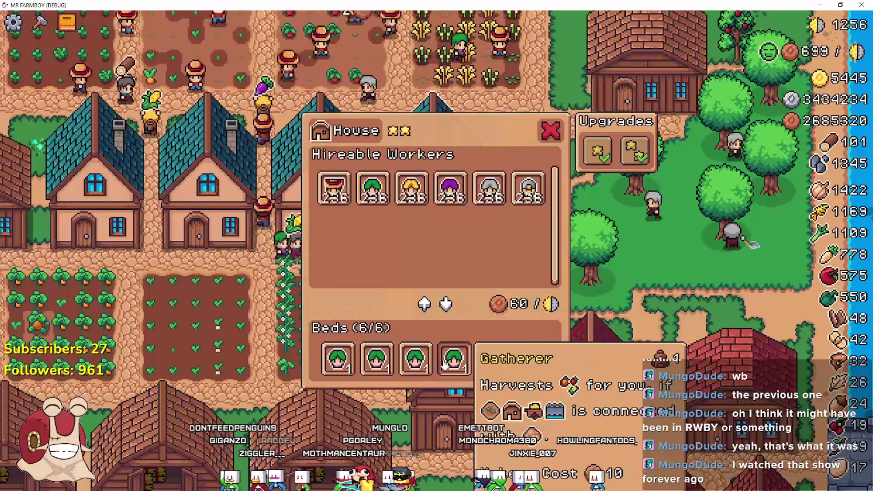
left_click(444, 363)
left_click(360, 365)
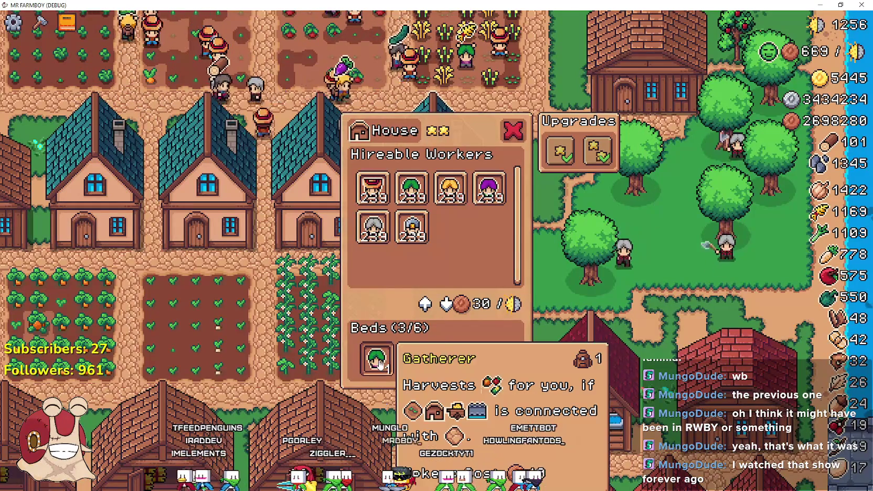
left_click(375, 230)
left_click(496, 198)
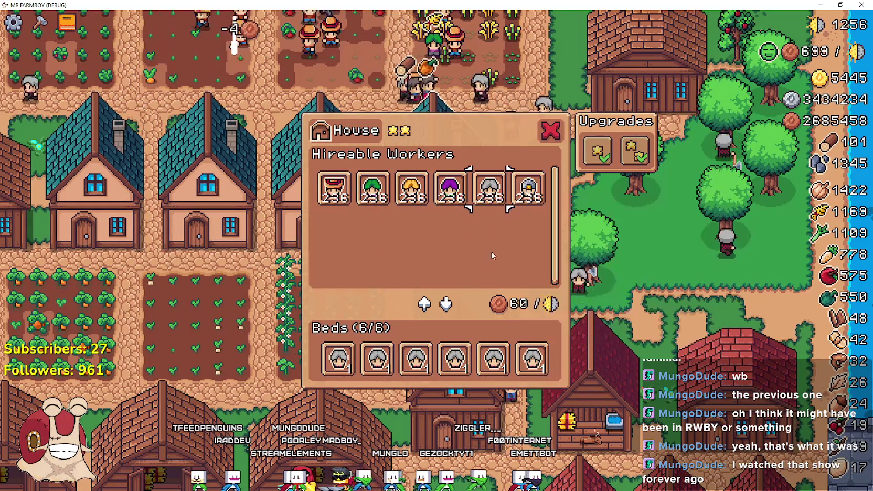
key("Escape")
key("Escape")
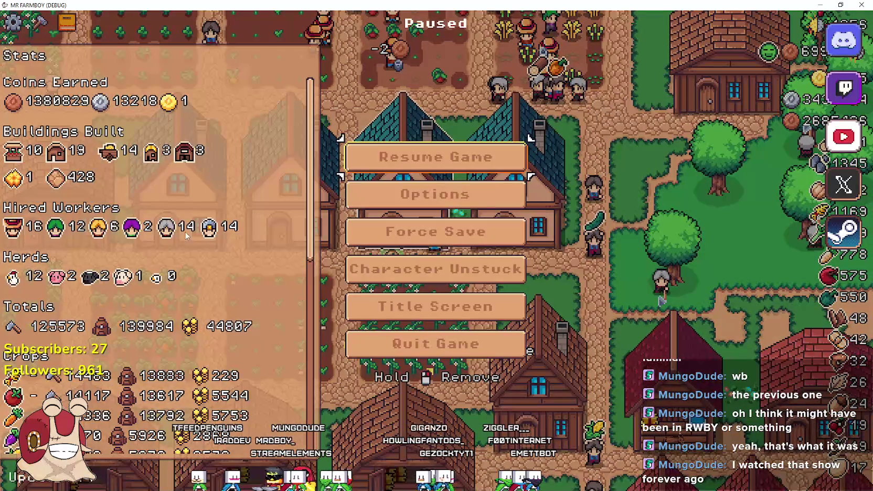
In the next house, swap the Carrier and another worker for Foresters, then close the panel
key("Escape")
left_click(556, 270)
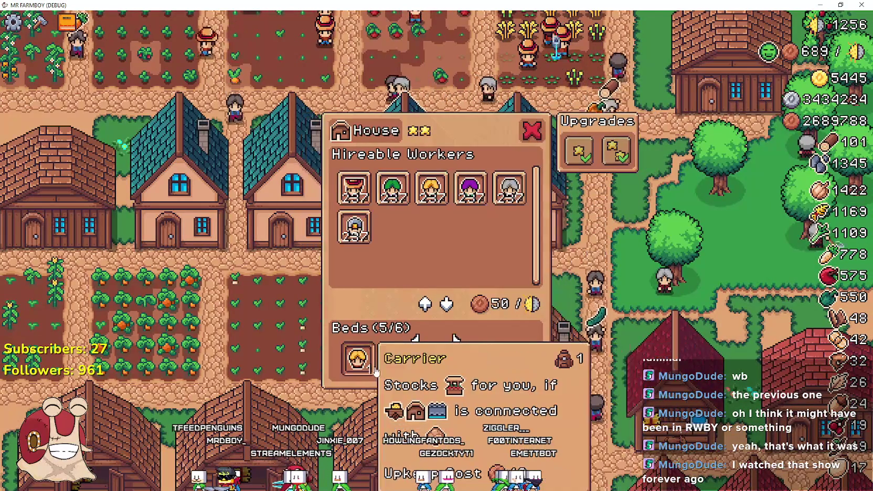
left_click(365, 371)
left_click(381, 380)
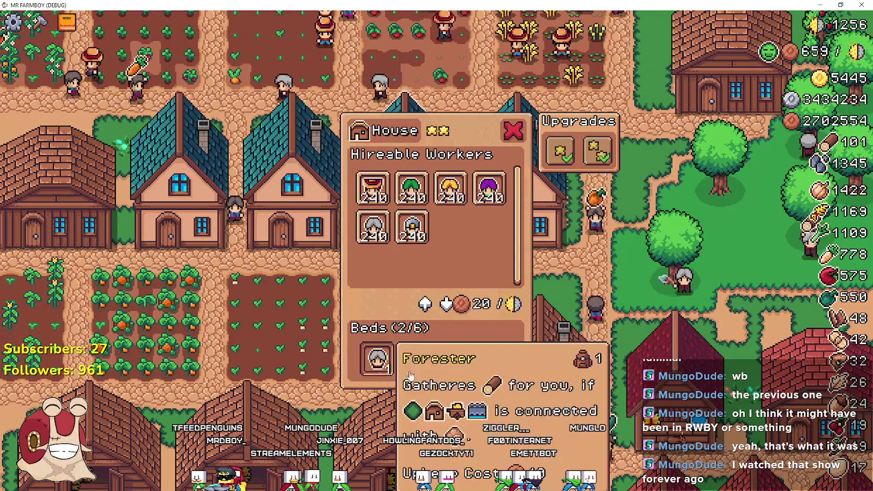
left_click(370, 235)
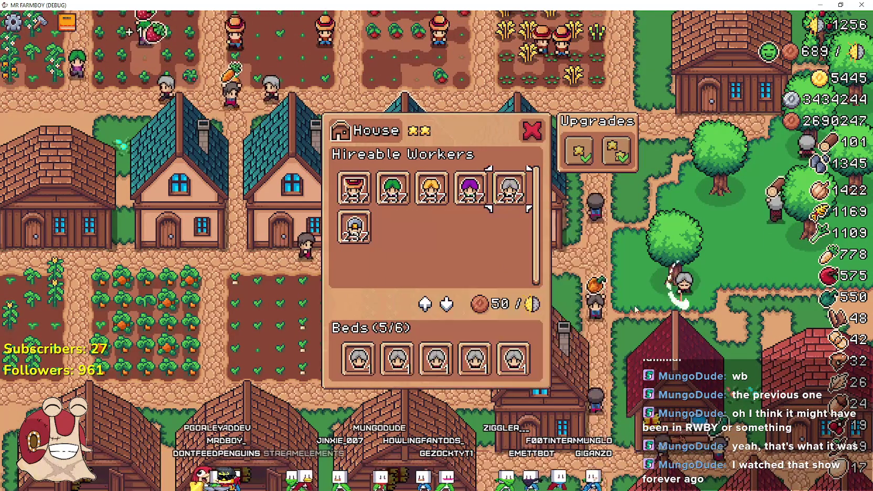
left_click(362, 226)
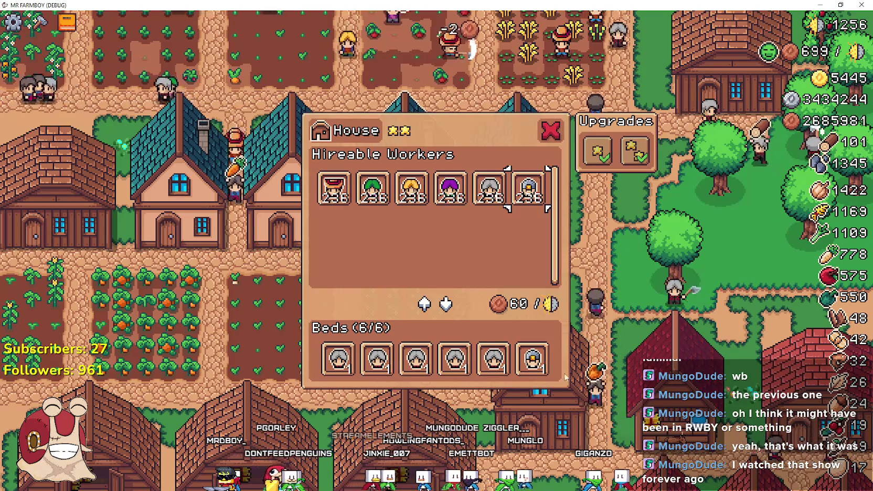
left_click(454, 362)
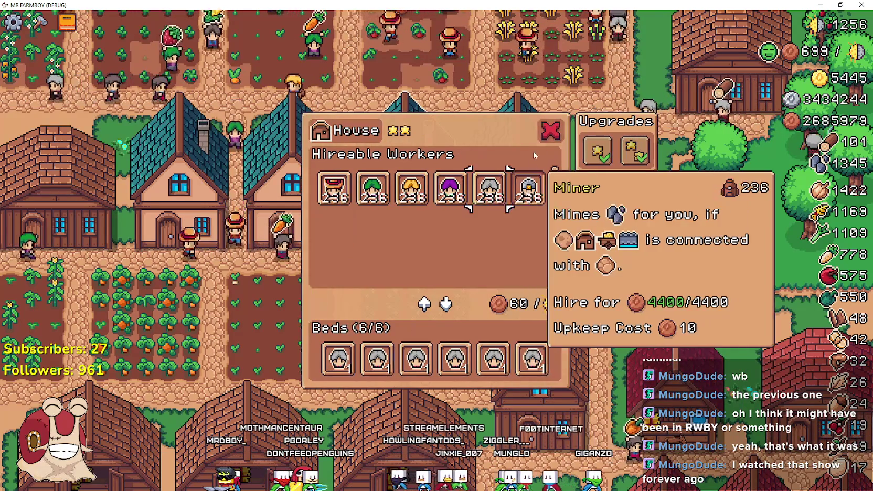
left_click(549, 131)
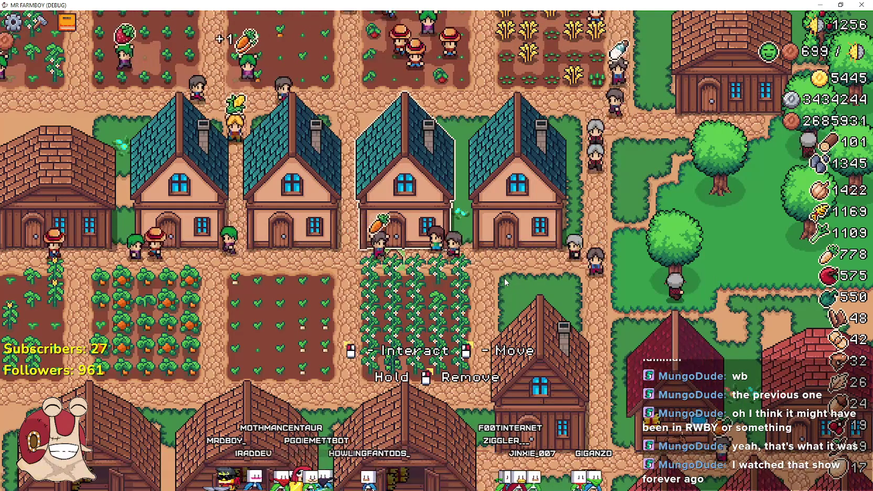
key("Escape")
key("Escape")
scroll(405, 269, "down", 5)
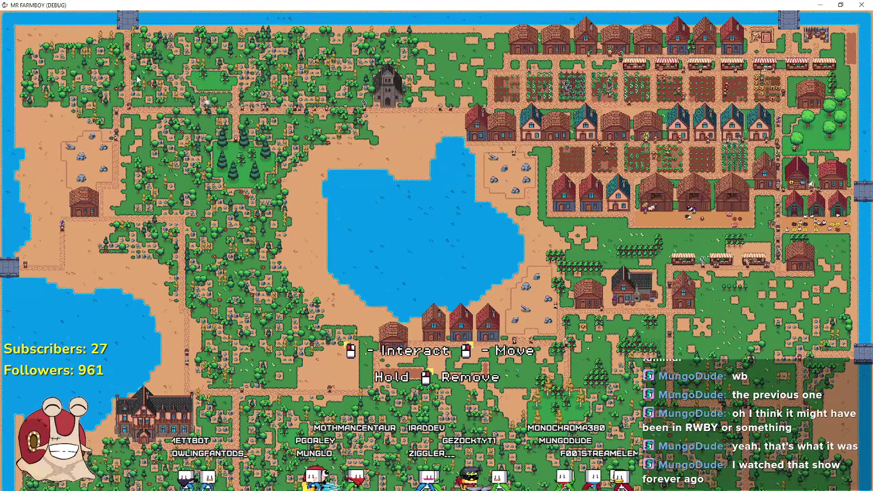
scroll(536, 184, "up", 3)
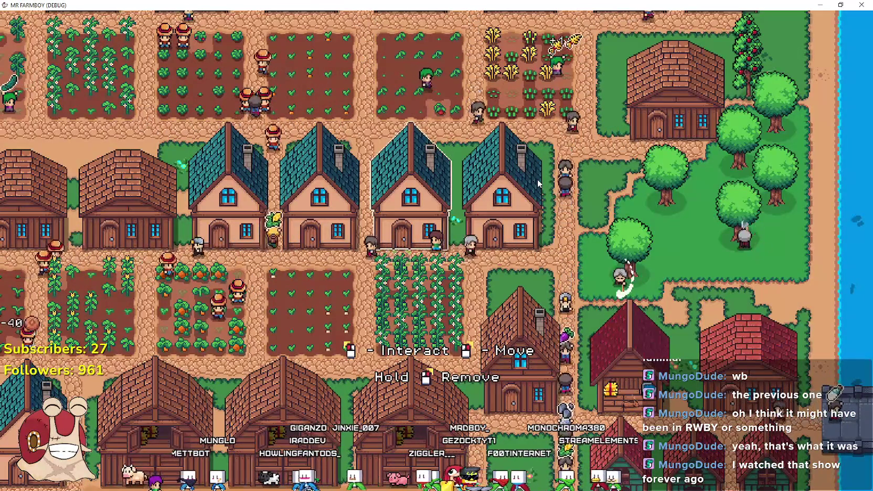
scroll(537, 179, "down", 2)
scroll(537, 179, "down", 3)
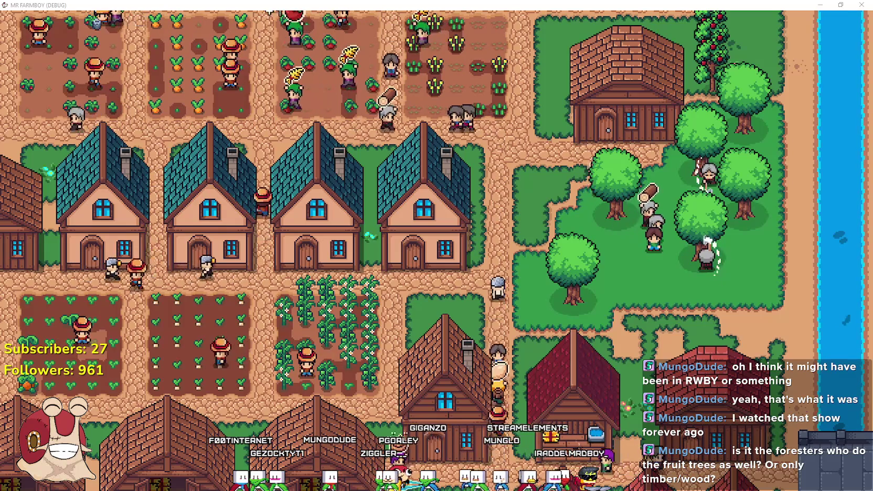
key("ctrl+Print")
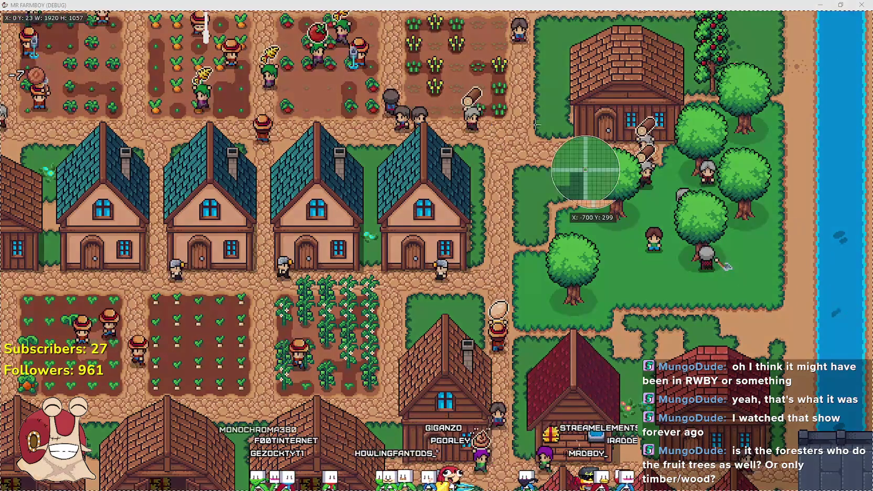
Record a GIF of the forester tree grove region and stop the capture
left_click_drag(529, 148, 780, 299)
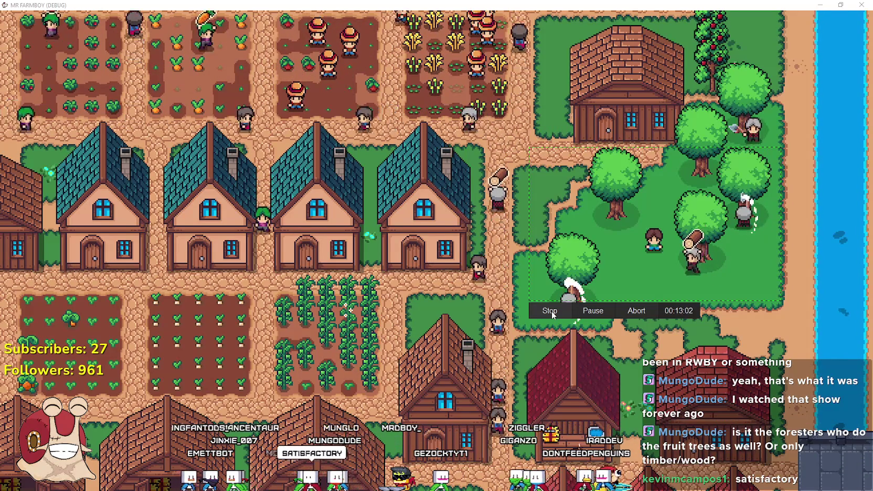
left_click(551, 311)
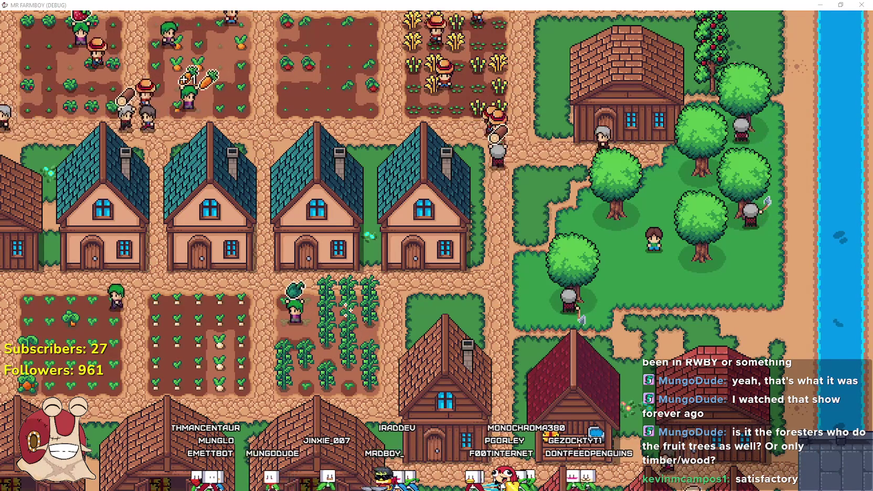
key("alt+Tab")
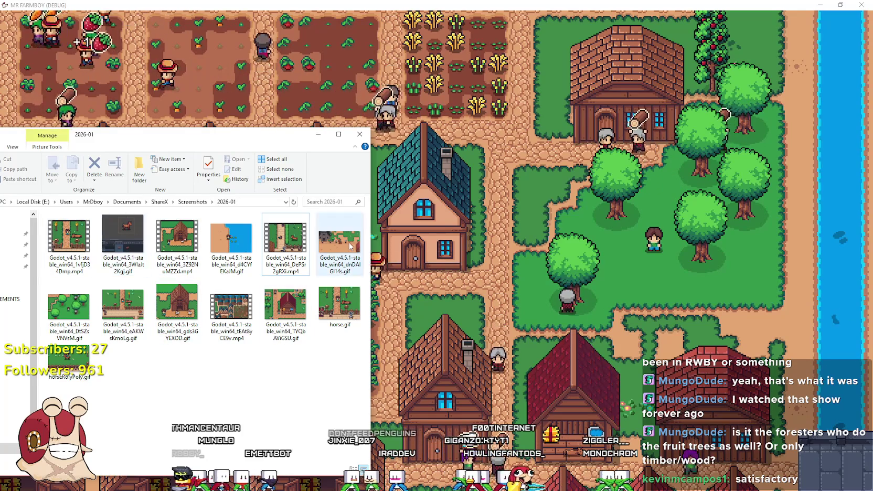
Preview the newest forester GIF, close the viewer and minimize the captures folder
left_click(69, 304)
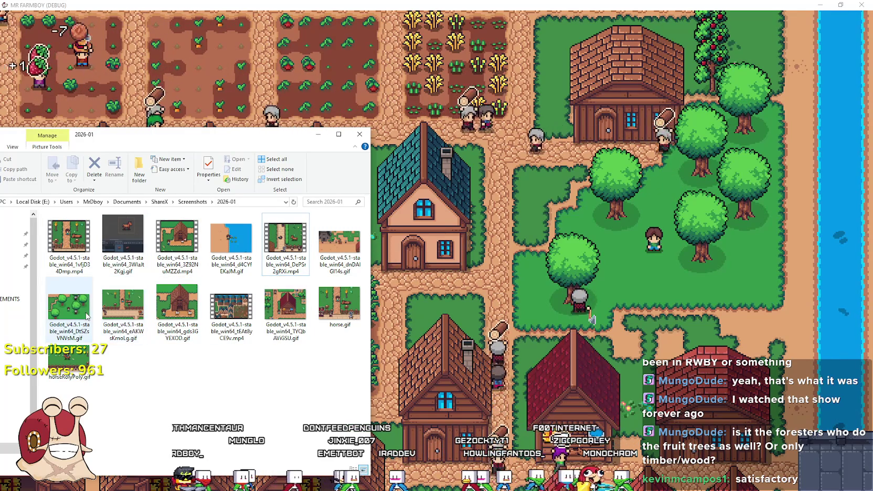
left_click_drag(139, 136, 268, 112)
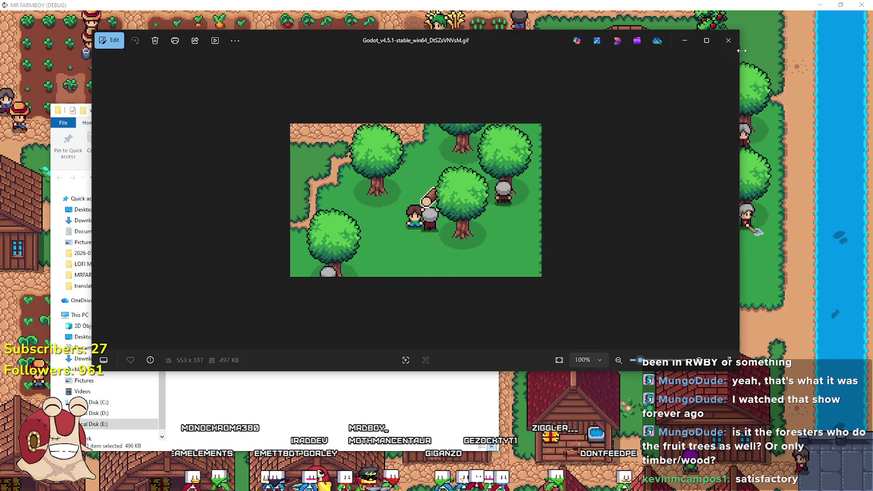
left_click(728, 41)
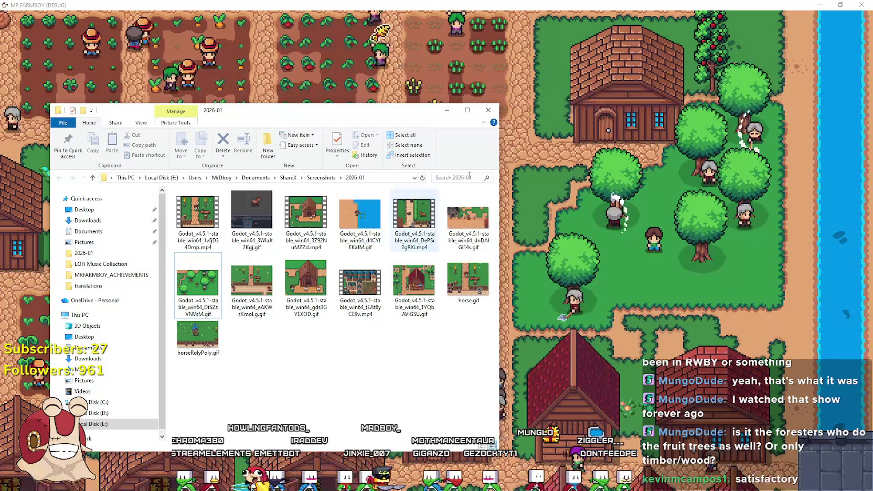
left_click(448, 110)
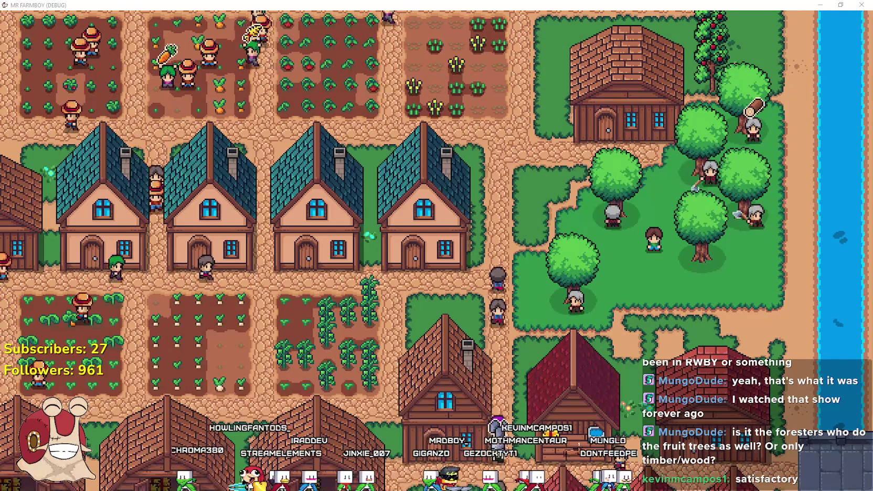
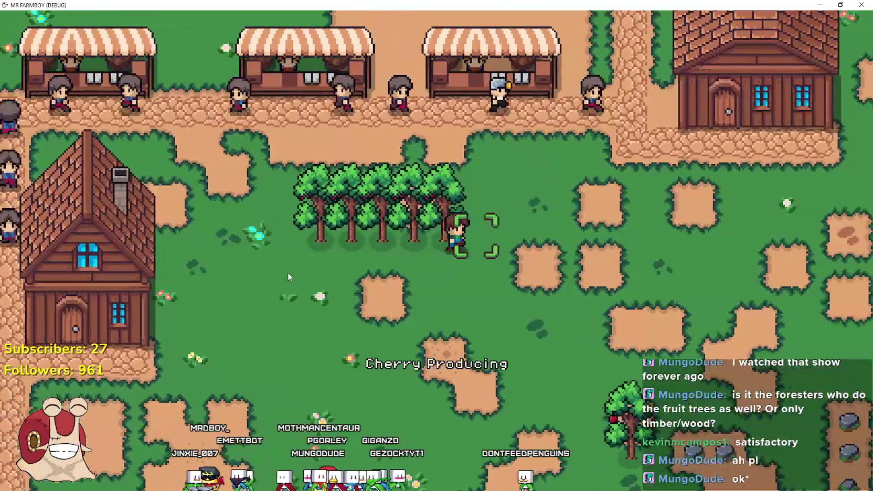
Pick the Apple seed from the crafting menu
key("c")
scroll(74, 343, "down", 3)
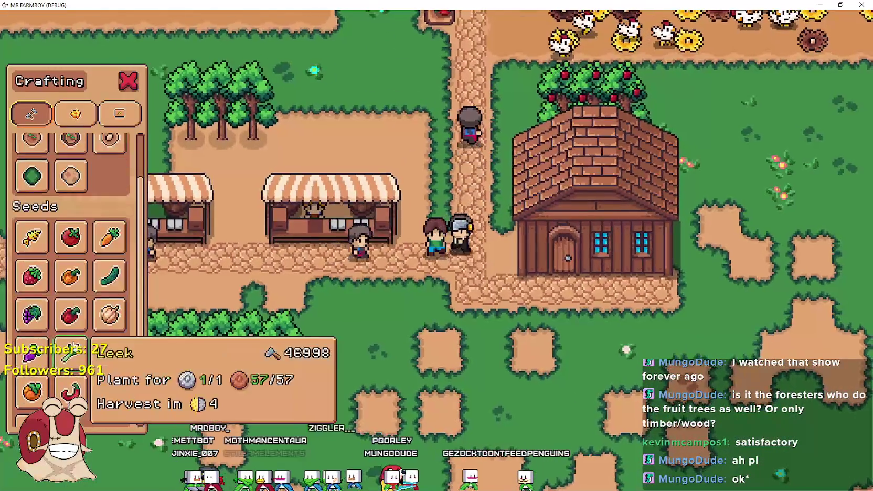
scroll(73, 315, "down", 3)
left_click(110, 283)
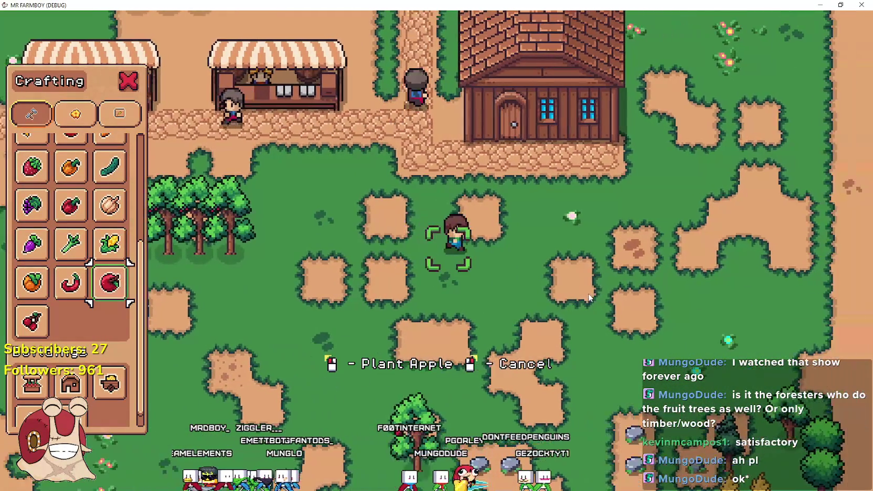
Walk between the market stalls and plant two apple saplings side by side
key("d")
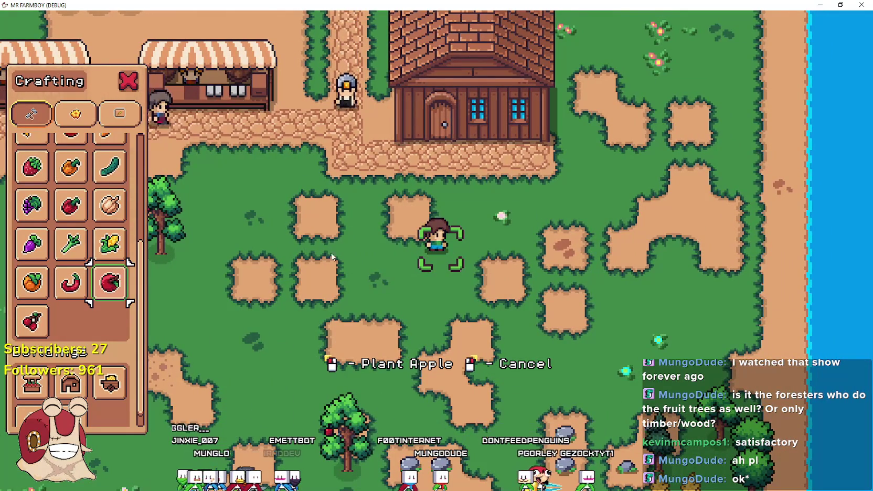
key("w")
key("a")
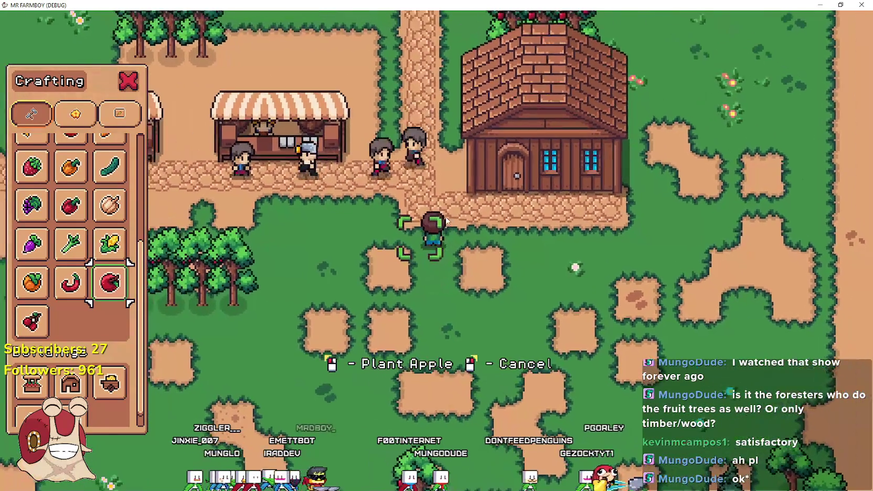
key("d")
key("s")
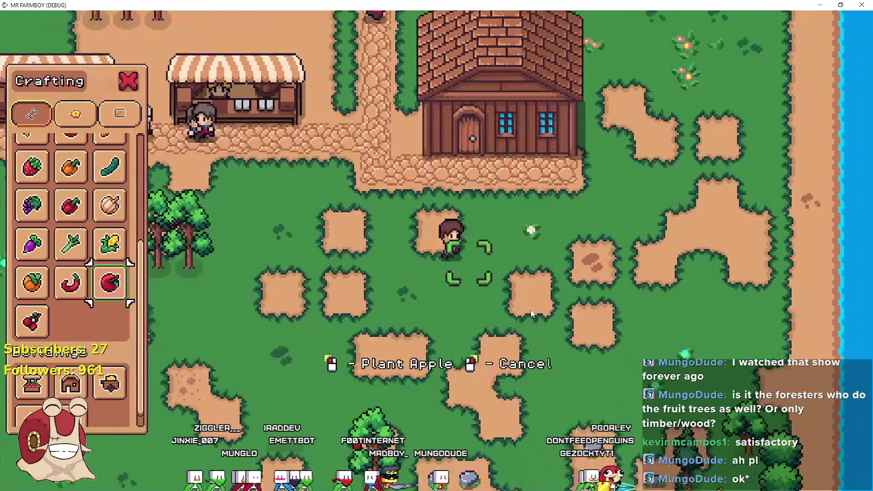
key("a")
key("d")
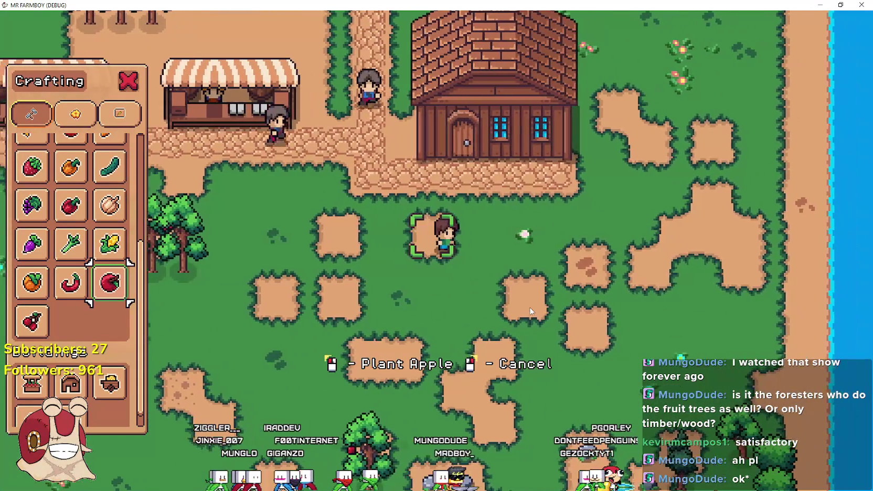
key("a")
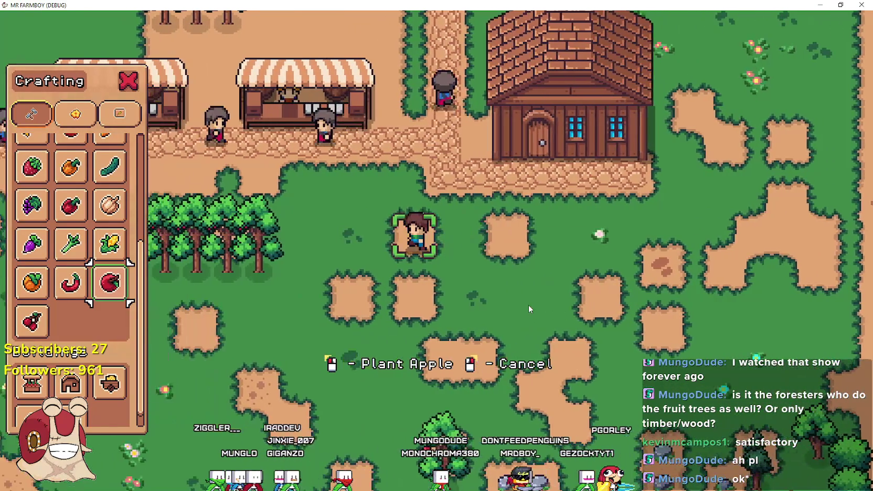
key("w")
key("a")
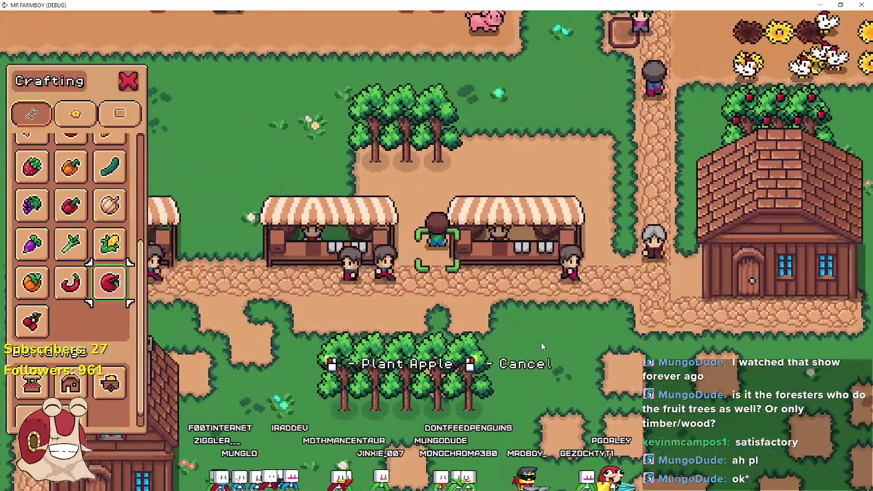
left_click(541, 343)
key("a")
left_click(535, 335)
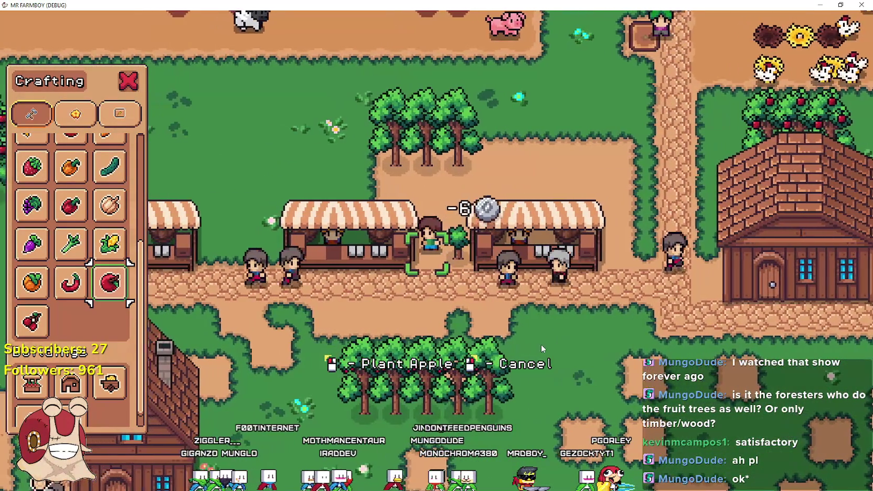
Walk away south of the stalls and cancel apple planting, closing the crafting menu
key("w")
key("d")
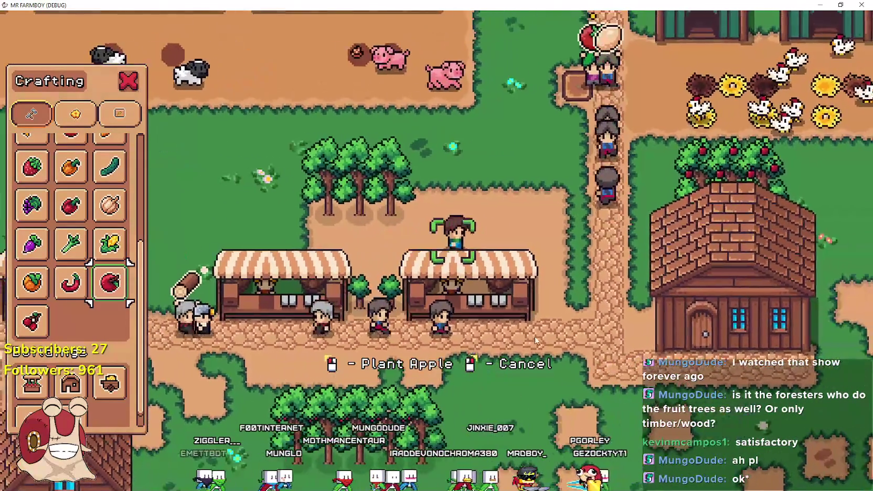
key("s")
key("d")
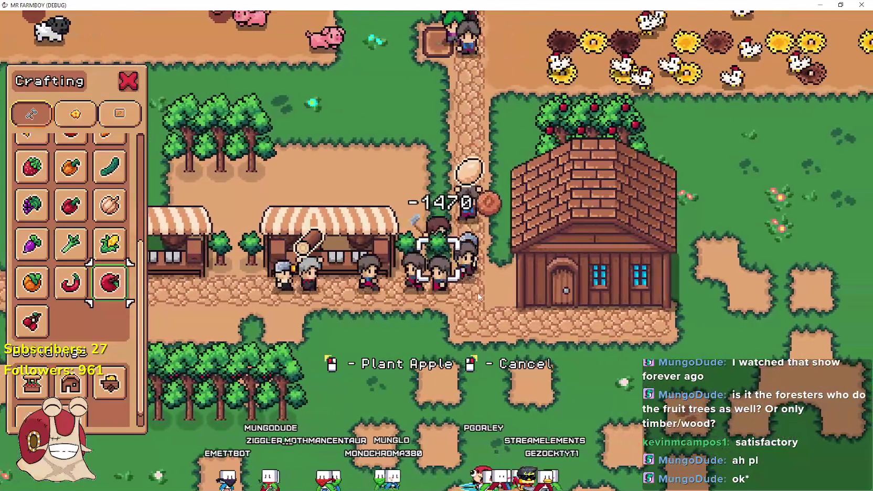
key("s")
right_click(461, 301)
Walk north-east to check the apple trees, then loop back past the new saplings and stalls
key("a")
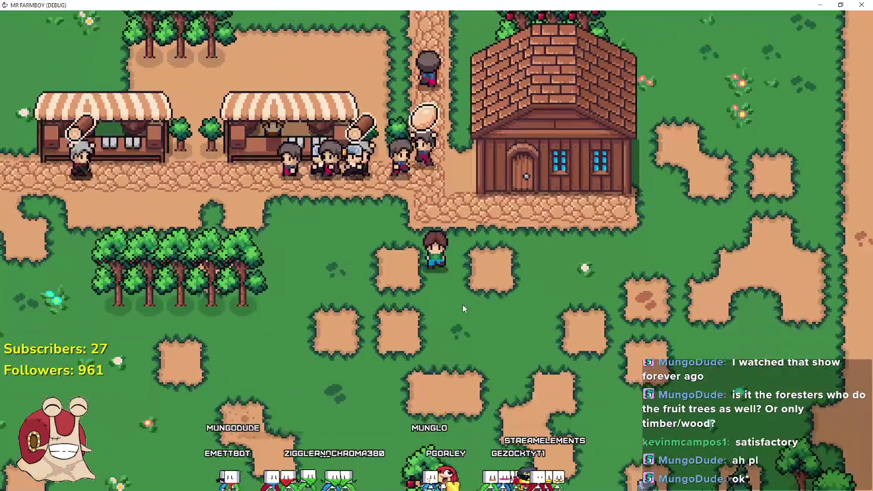
key("w")
key("d")
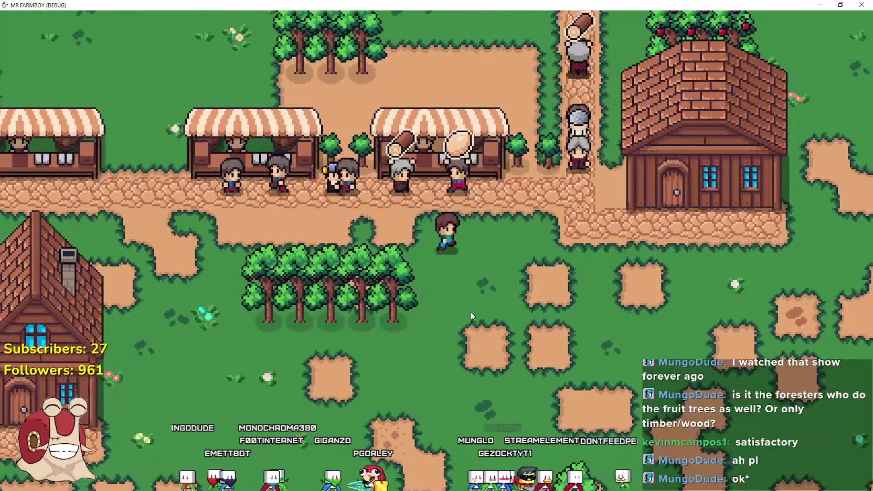
key("w")
key("d")
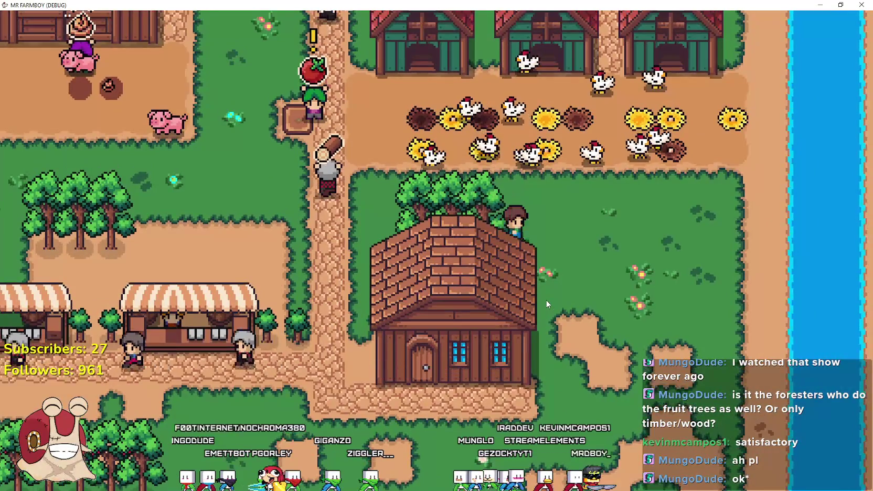
key("w")
key("a")
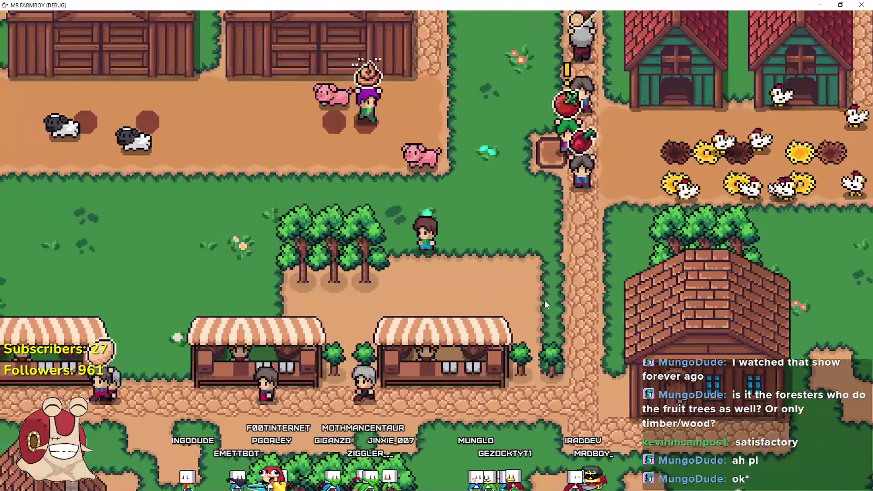
key("s")
key("a")
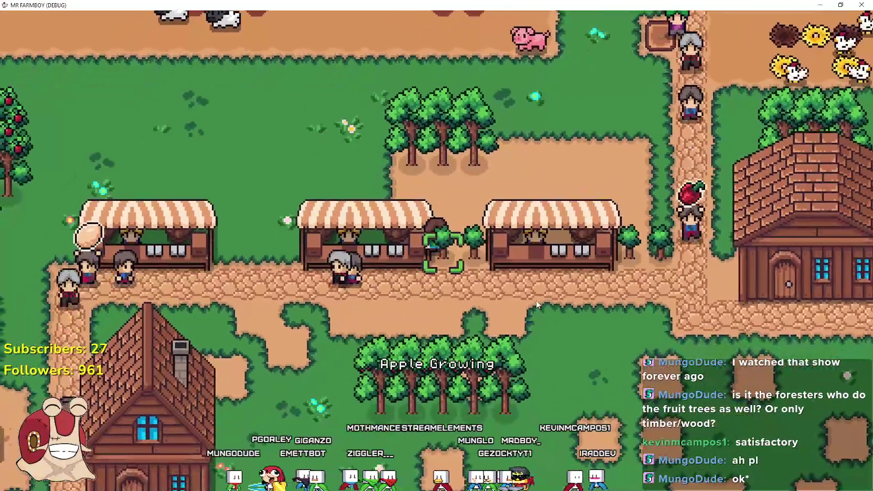
key("w")
key("a")
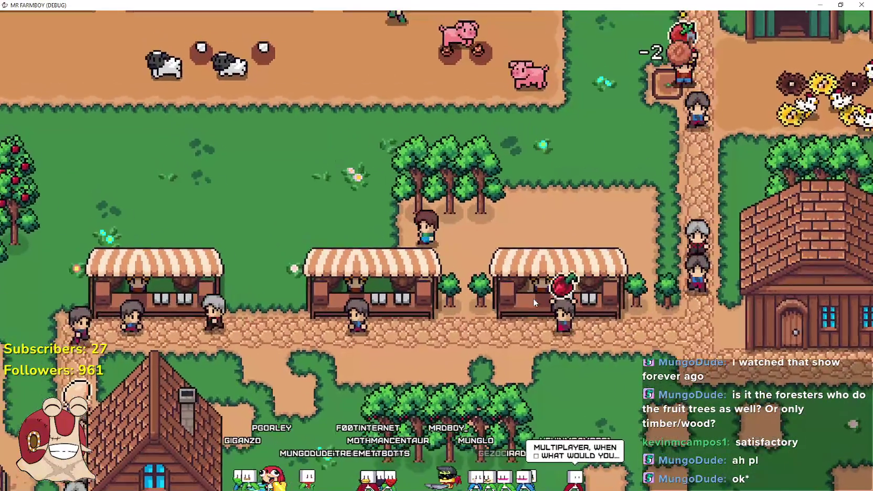
key("s")
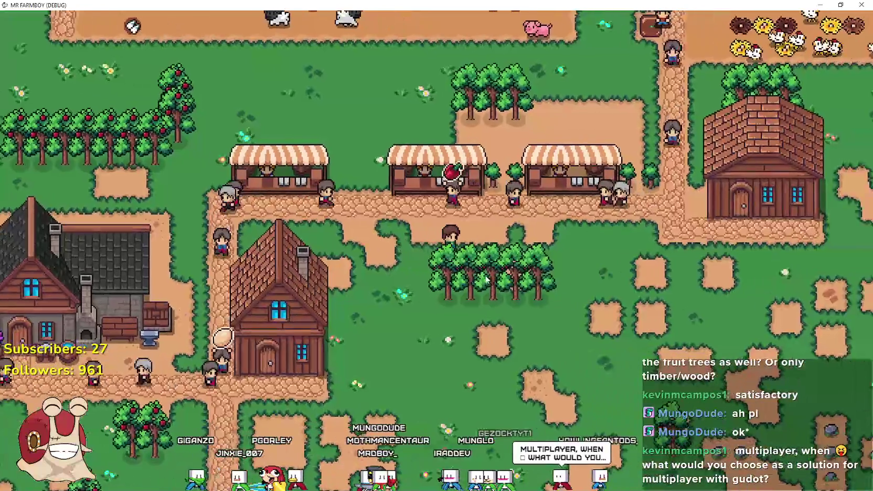
key("d")
key("w")
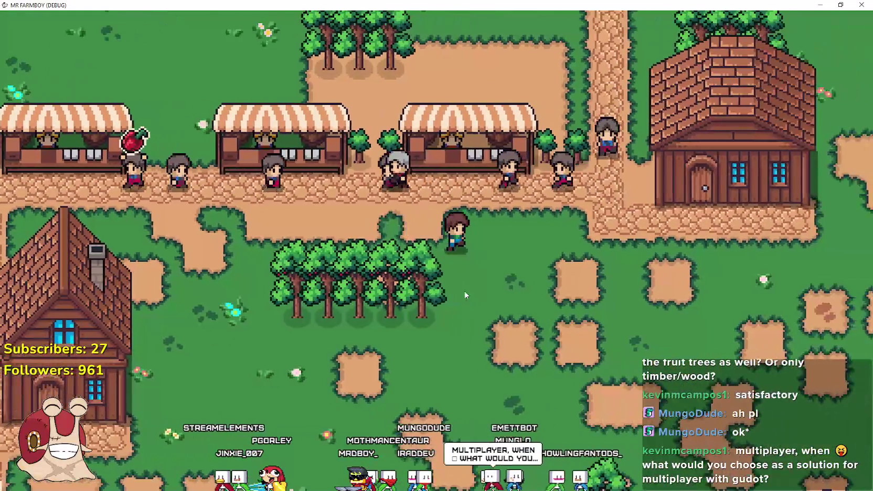
Head south to the tree row and inspect the cherry trees, adjusting the zoom
key("s")
key("a")
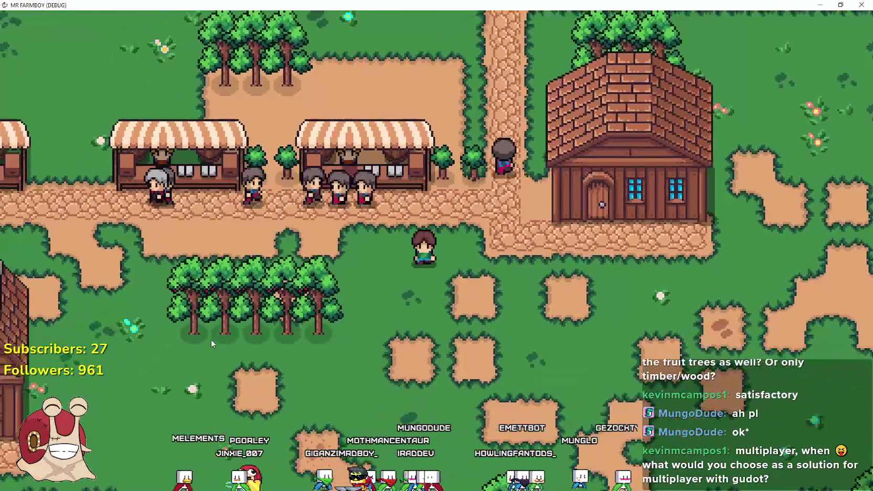
key("a")
key("s")
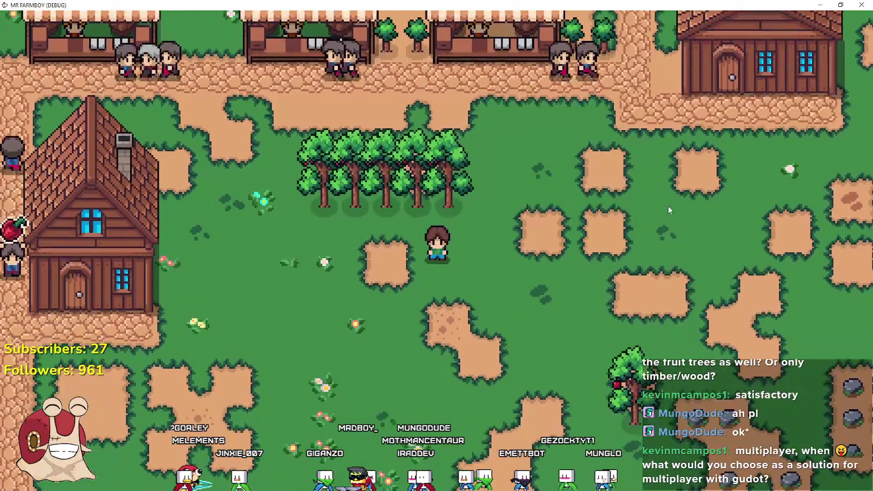
key("d")
key("a")
key("w")
key("a")
scroll(373, 155, "up", 2)
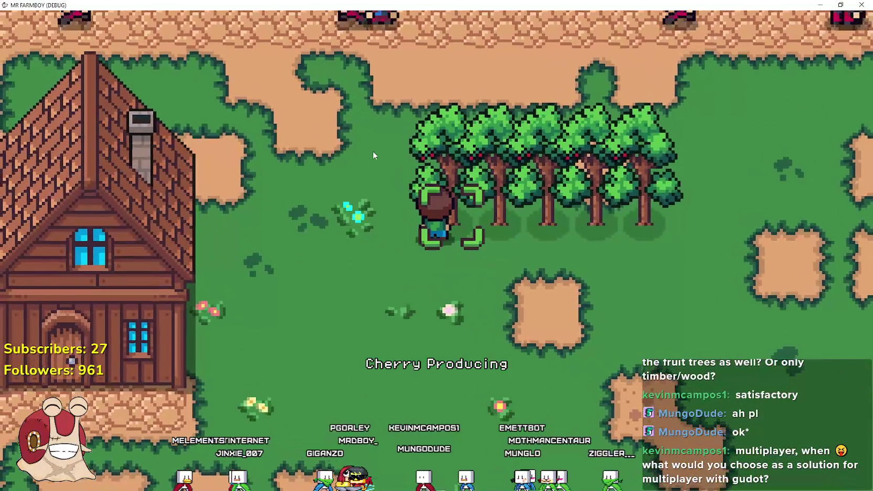
scroll(373, 155, "down", 2)
key("s")
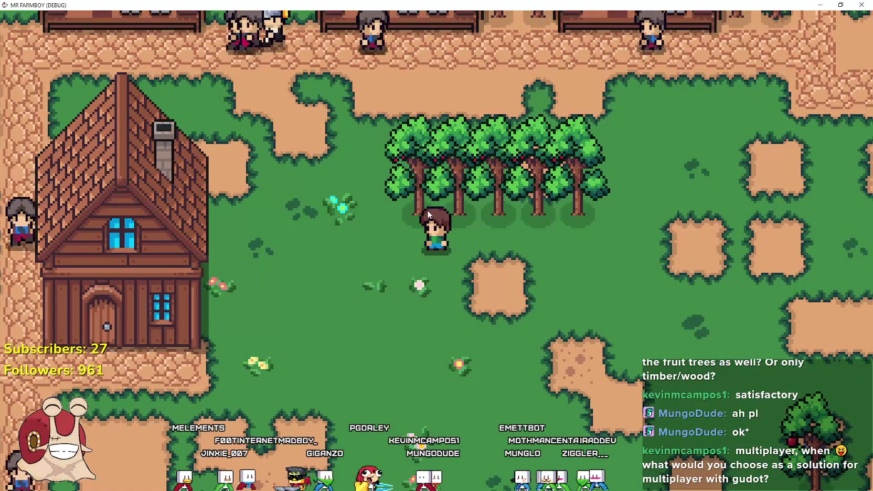
scroll(408, 244, "down", 1)
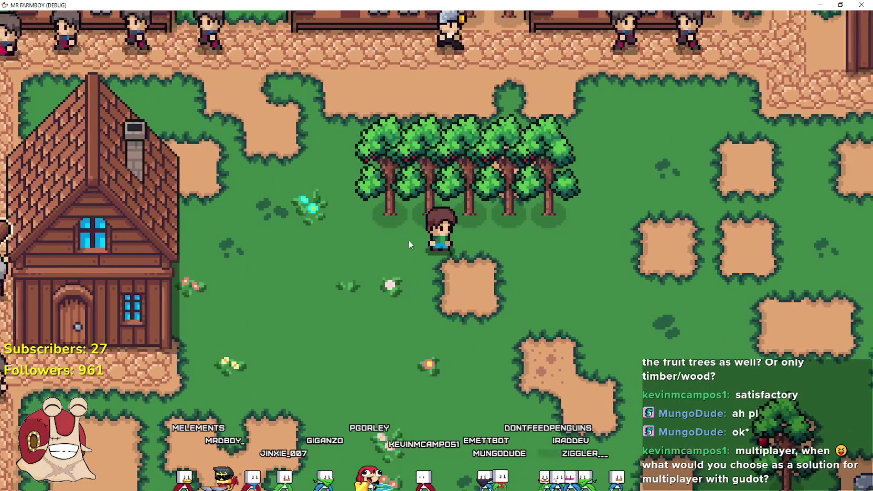
scroll(404, 231, "down", 3)
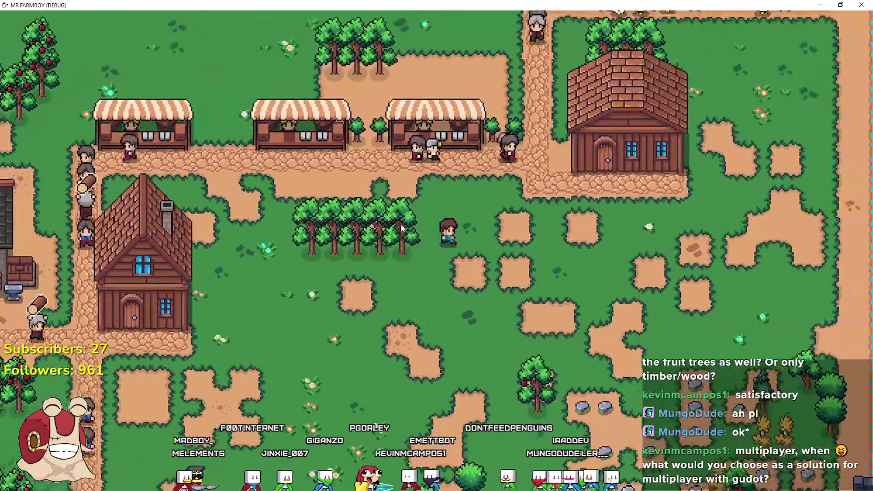
Walk north to the tomato plot by the barns and harvest it
key("d")
key("w")
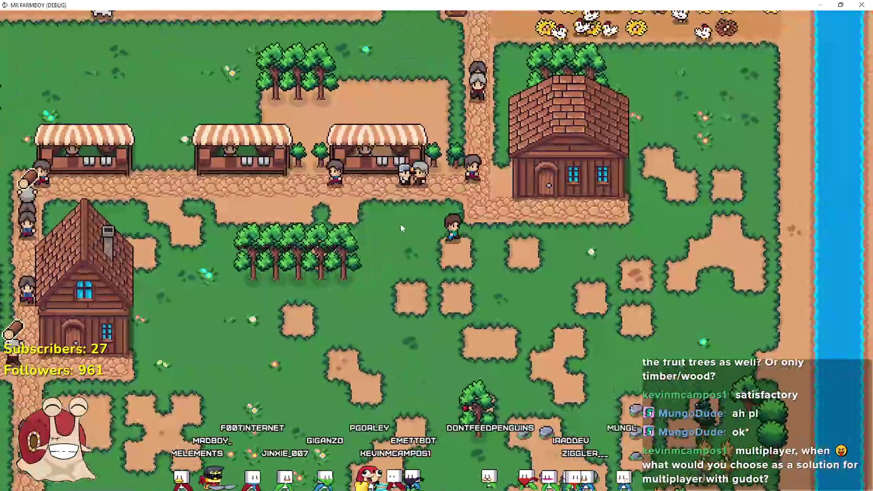
scroll(400, 223, "up", 3)
key("w")
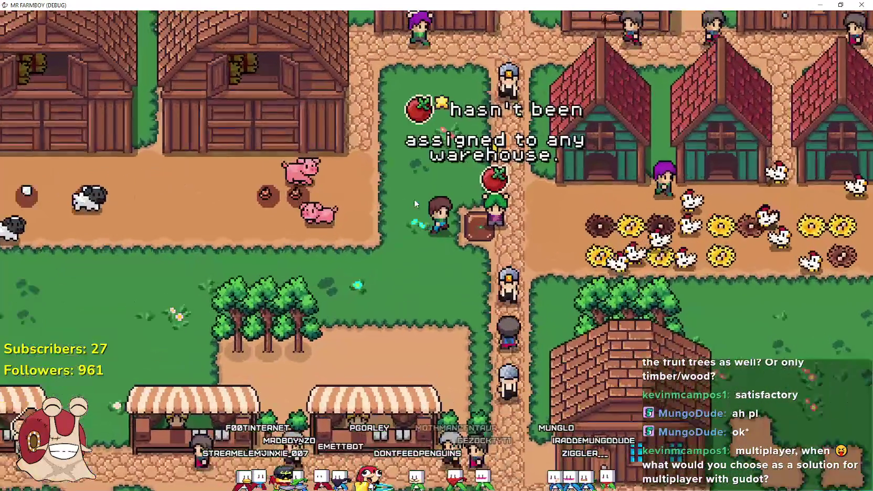
key("w")
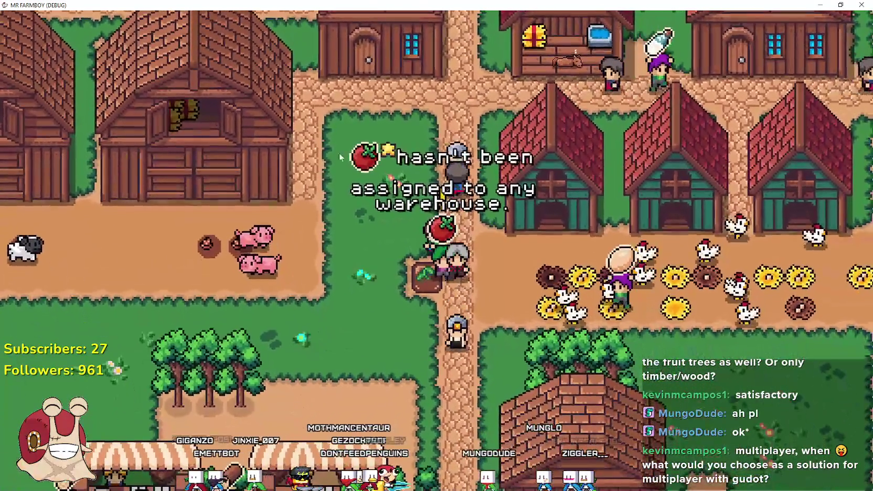
scroll(492, 241, "down", 3)
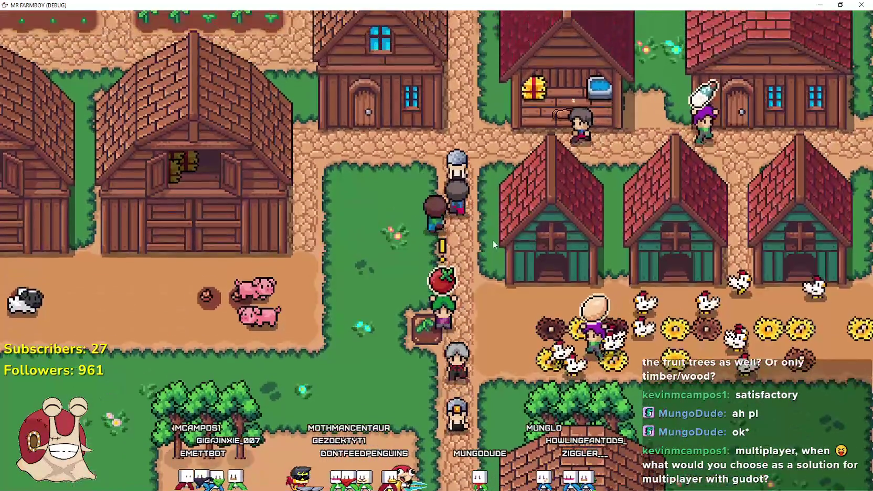
scroll(571, 273, "up", 2)
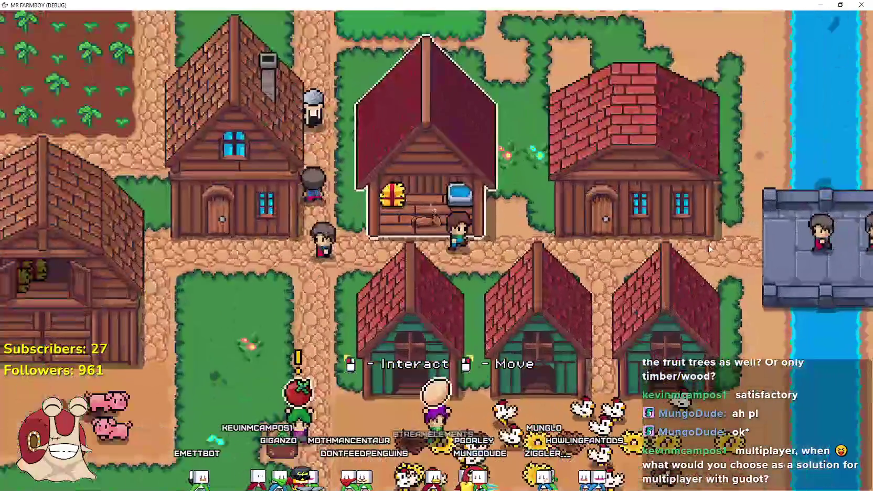
Open the first warehouse's inventory and close it again
left_click(666, 253)
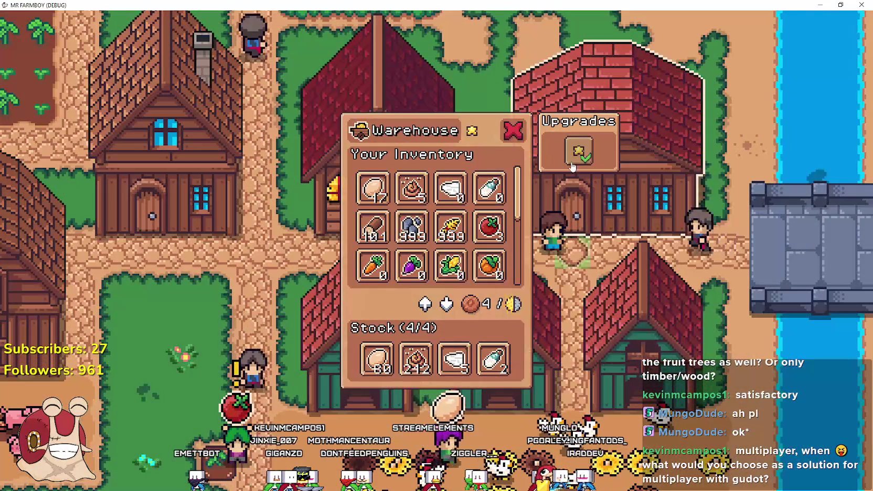
left_click(528, 288)
scroll(528, 288, "down", 4)
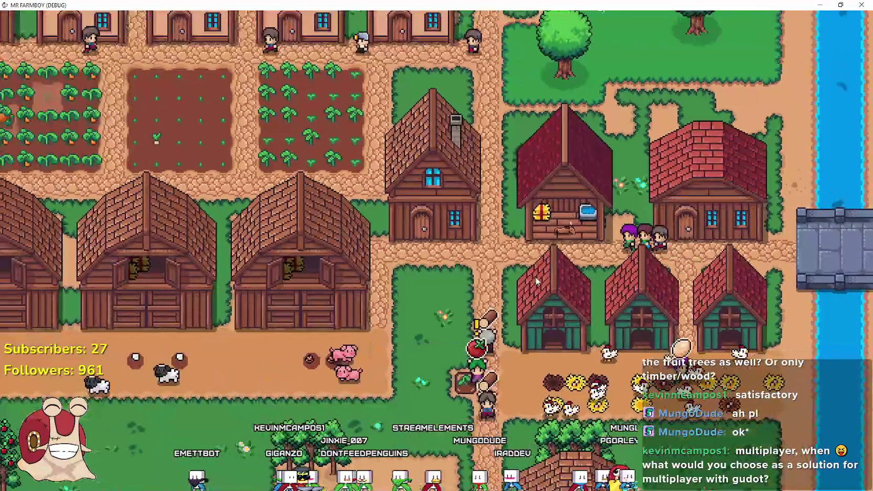
scroll(536, 281, "up", 5)
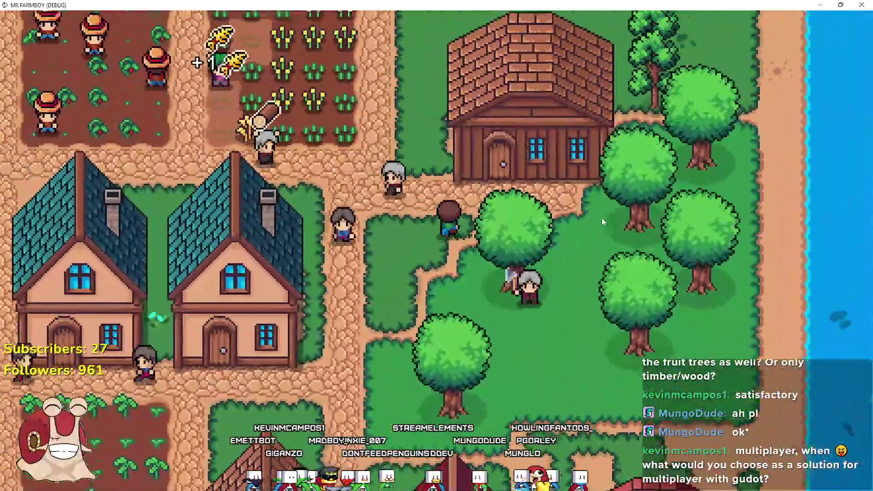
Add the starred tomato to the other warehouse's stock, bringing it to 3/4, then close it
left_click(564, 160)
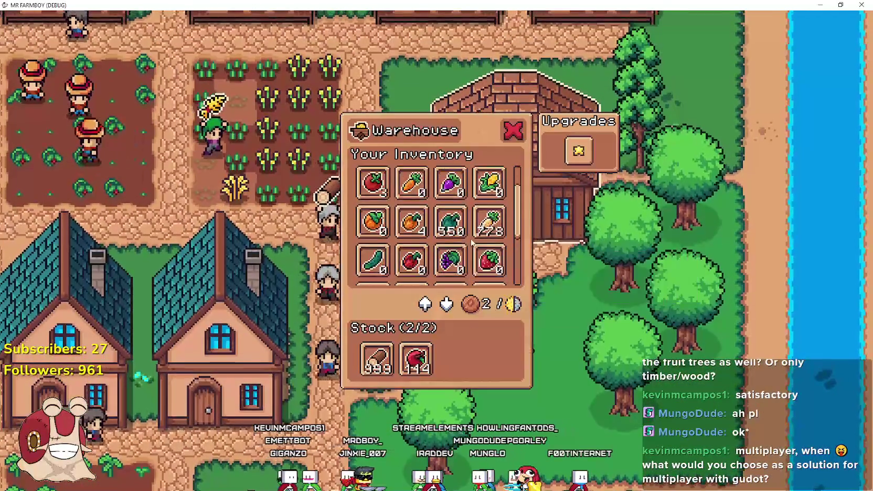
scroll(501, 255, "down", 2)
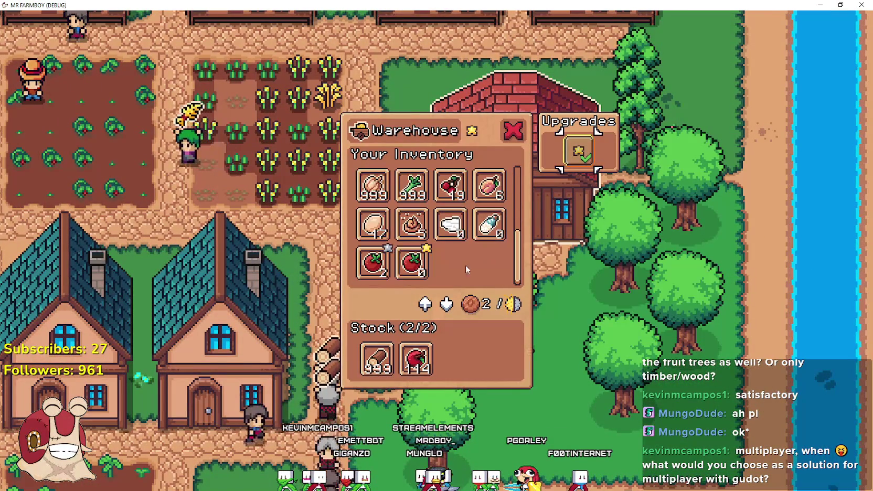
left_click(420, 270)
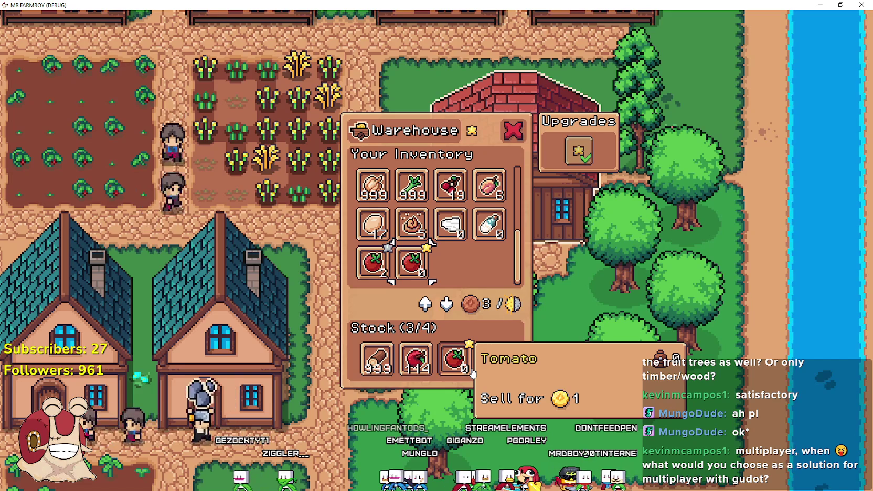
key("Escape")
key("s")
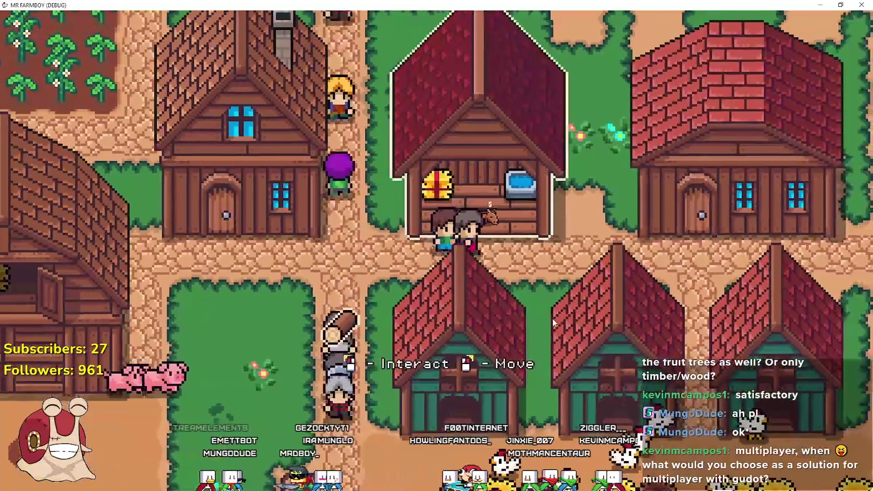
key("e")
mouse_move(361, 176)
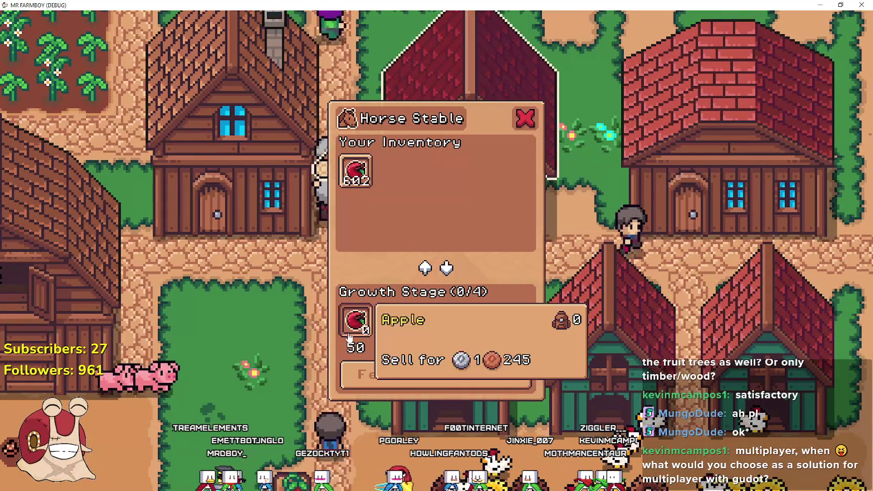
key("Escape")
scroll(556, 372, "down", 5)
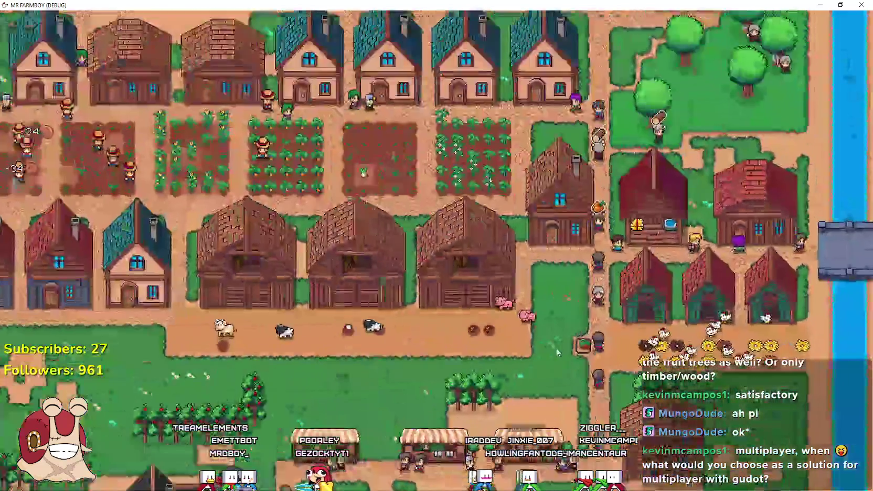
scroll(557, 352, "up", 5)
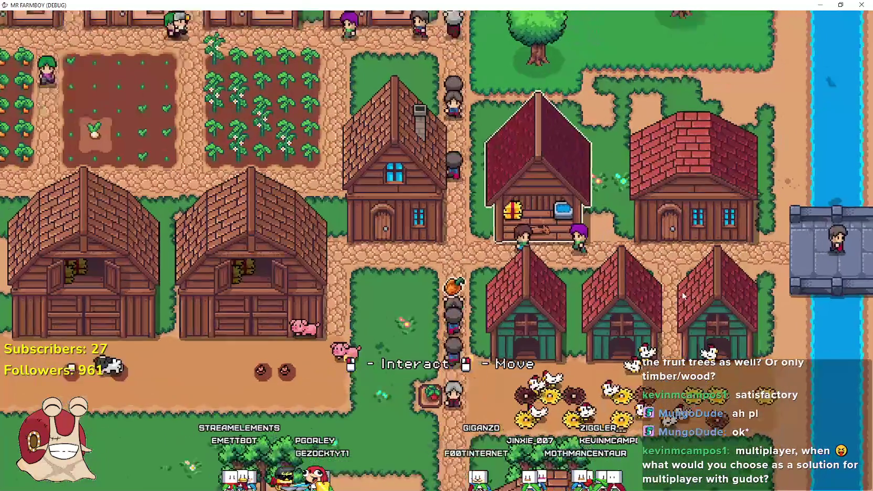
key("e")
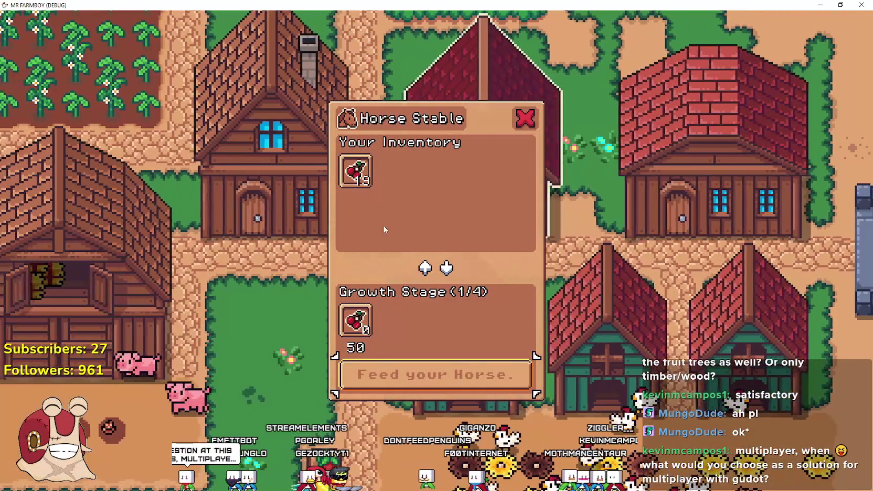
key("Escape")
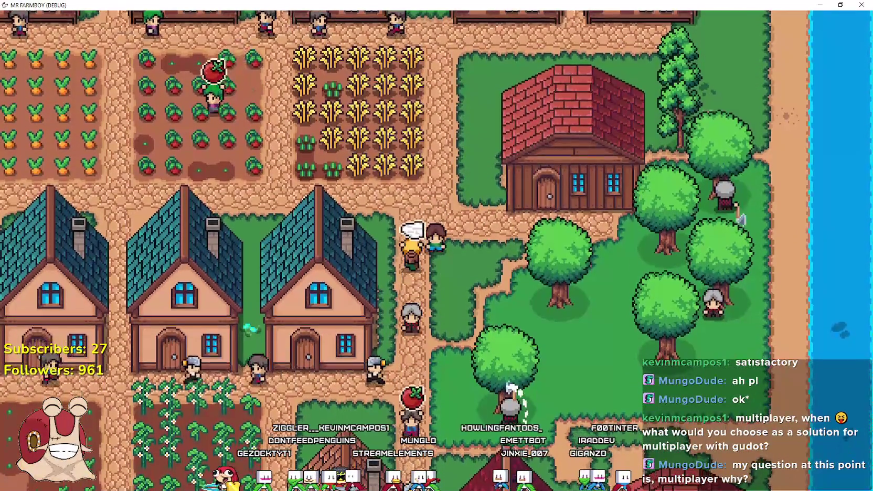
Read through and reload the 'Comments after 12-Odd Hours' thread, then return to the discussions list
scroll(423, 255, "down", 15)
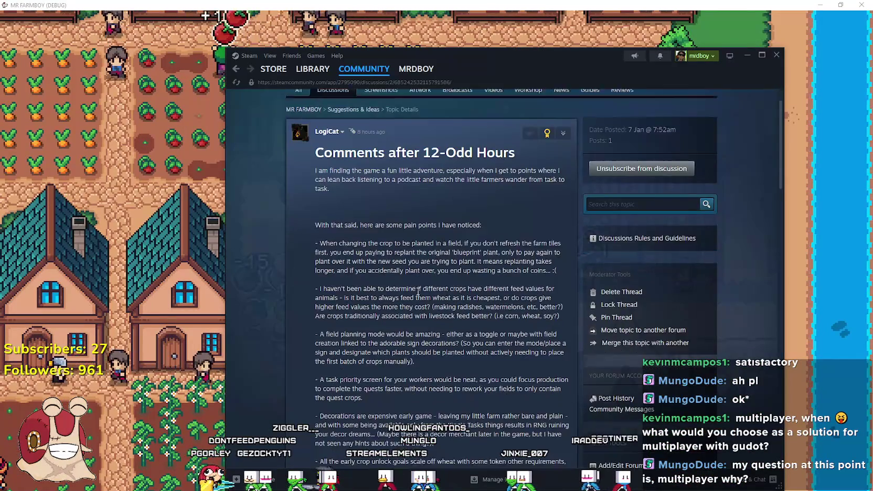
scroll(426, 252, "down", 10)
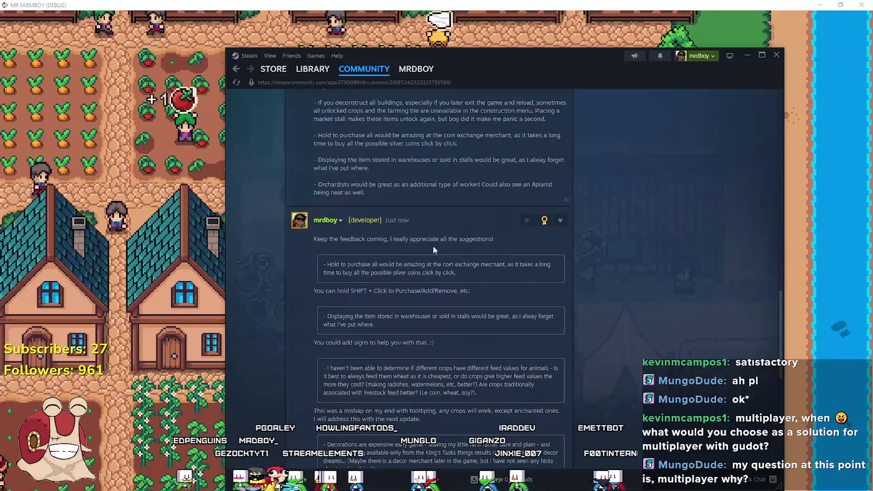
scroll(644, 265, "up", 1)
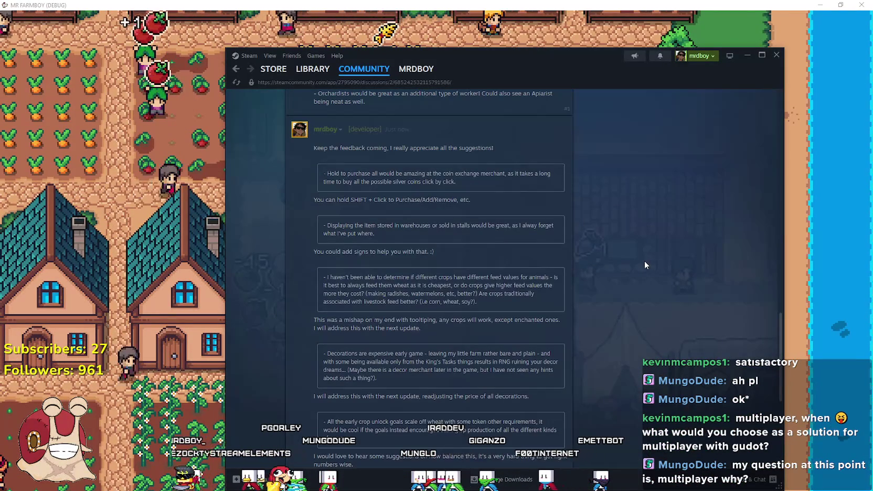
scroll(344, 262, "down", 2)
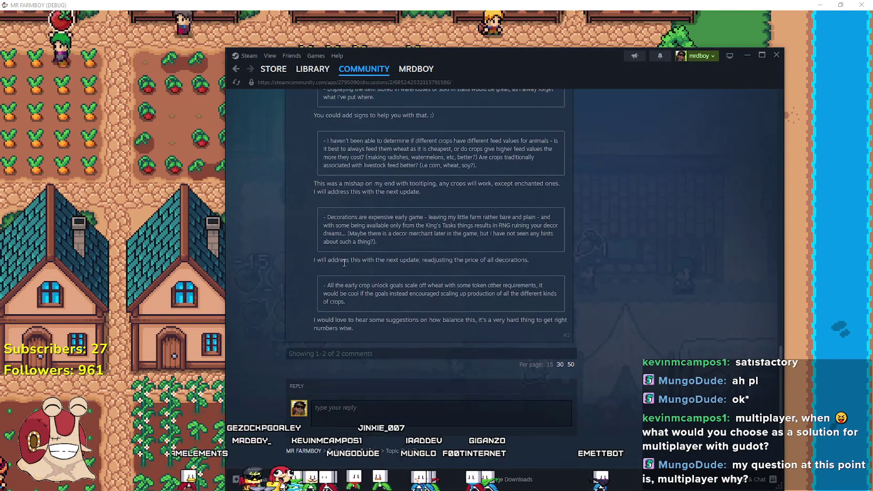
right_click(619, 253)
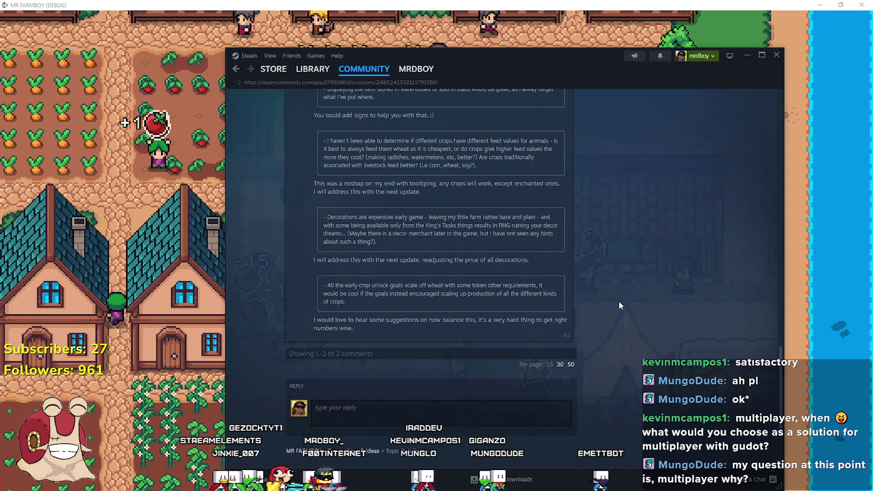
scroll(619, 299, "up", 10)
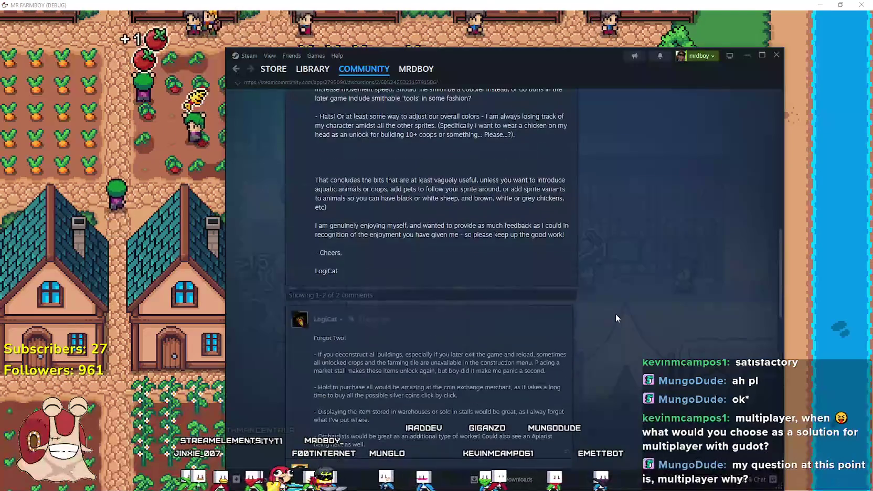
scroll(615, 314, "up", 5)
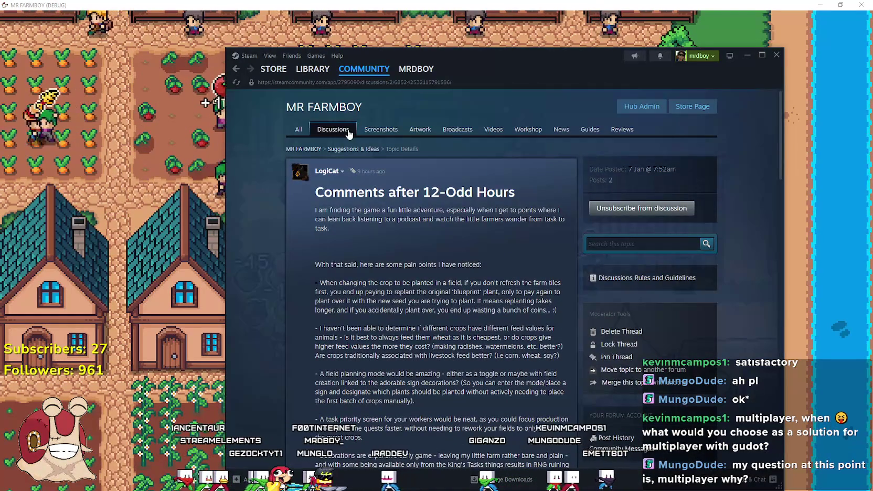
key("alt+Left")
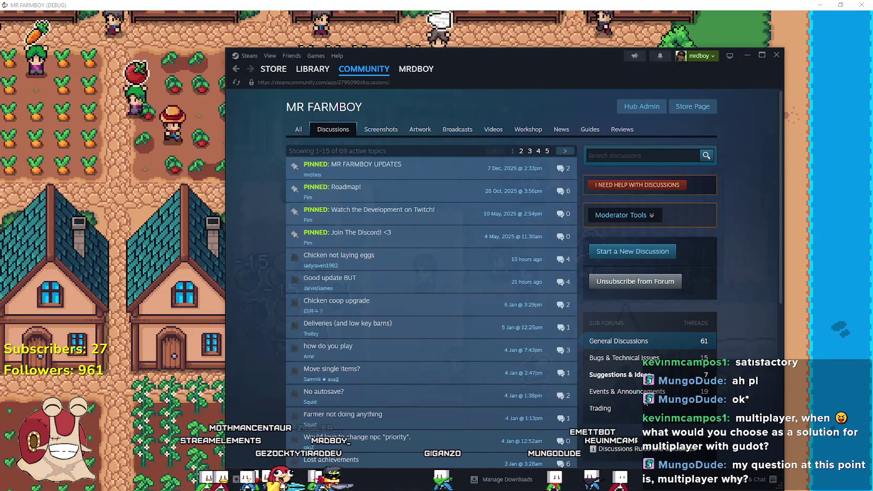
Go from Suggestions & Ideas to the Event/Announcement Dashboard and find the Update 4.4(Horse + Extra) draft
left_click(639, 375)
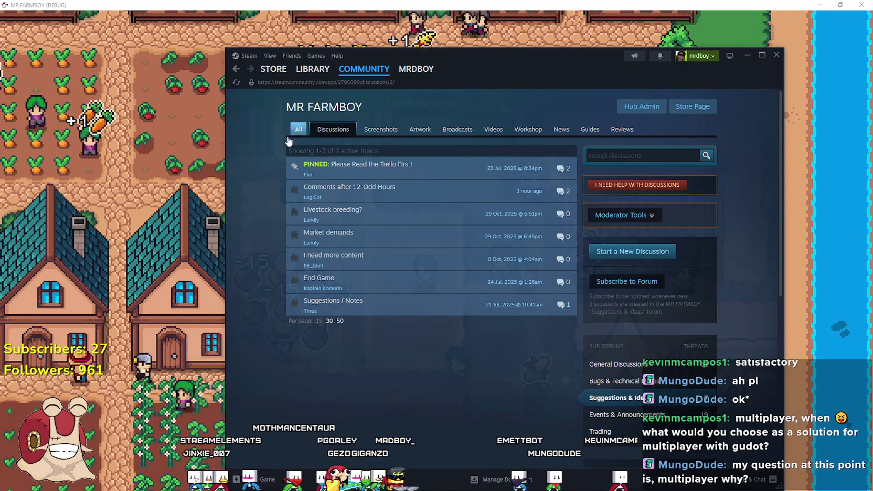
left_click(297, 132)
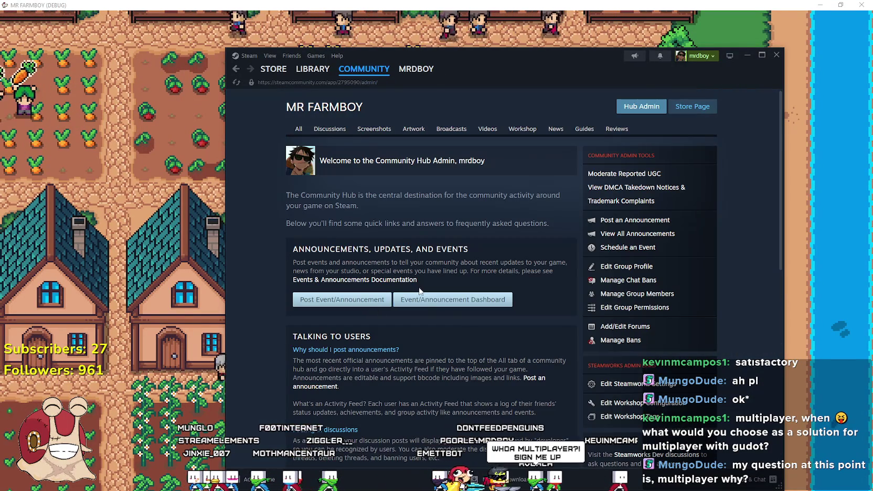
left_click(420, 297)
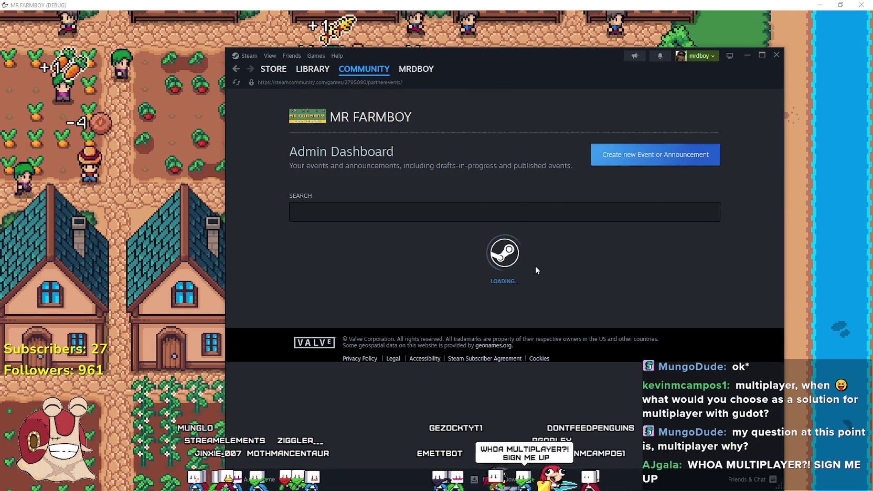
scroll(530, 283, "down", 5)
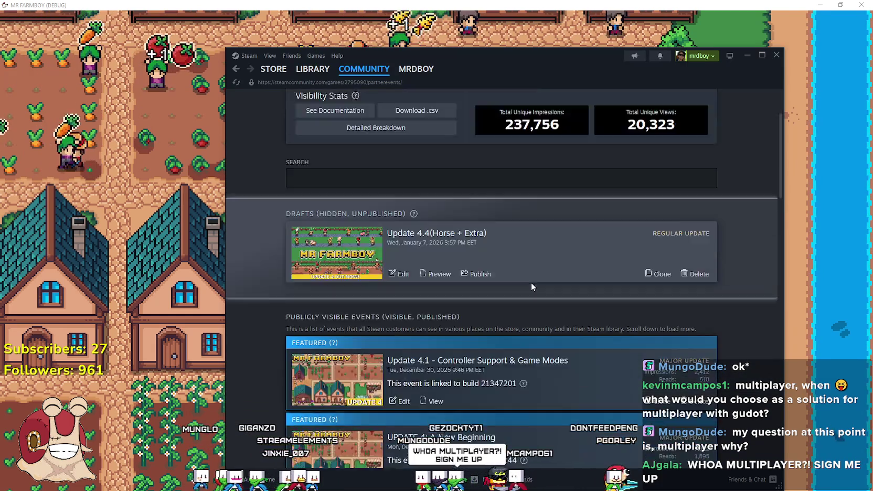
scroll(606, 341, "down", 2)
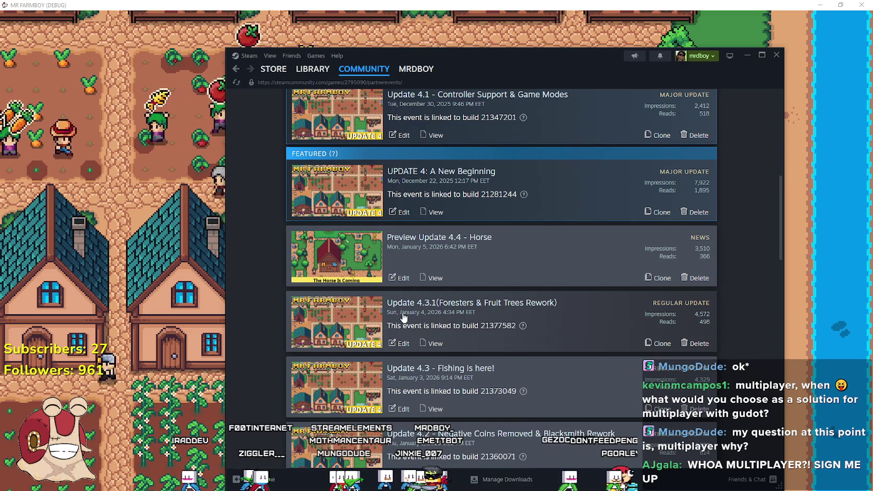
scroll(409, 348, "up", 5)
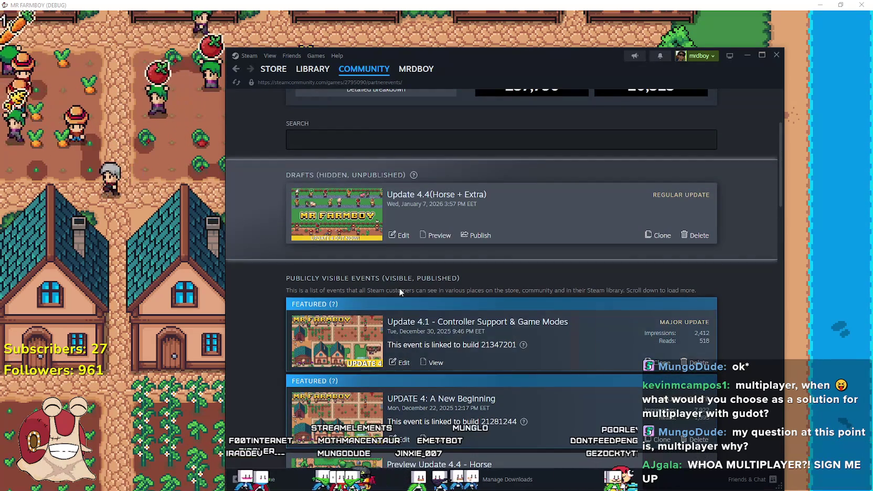
scroll(405, 278, "up", 1)
Edit the draft and change its title to Update 4.4(Horse + More)
left_click(404, 281)
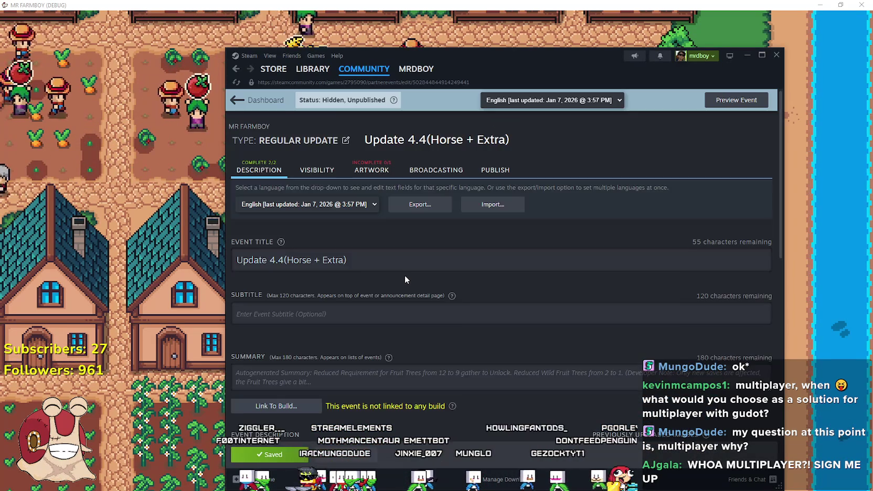
scroll(405, 275, "down", 10)
scroll(404, 273, "down", 10)
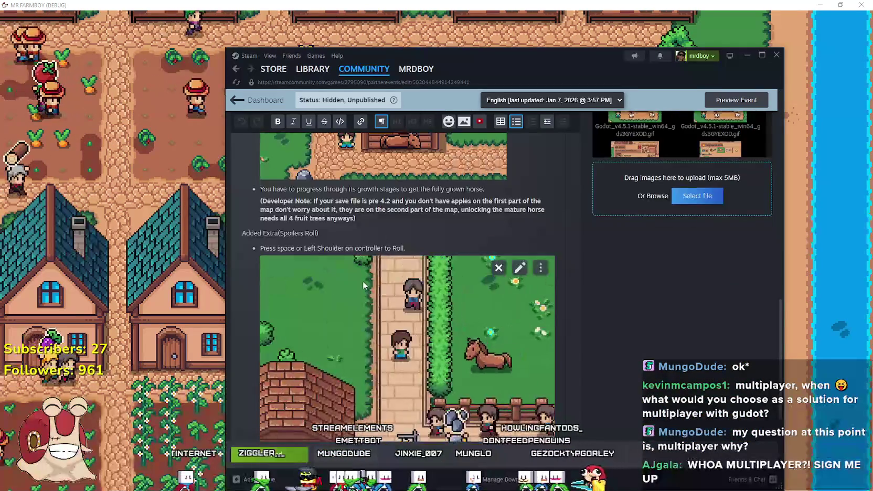
scroll(367, 324, "up", 20)
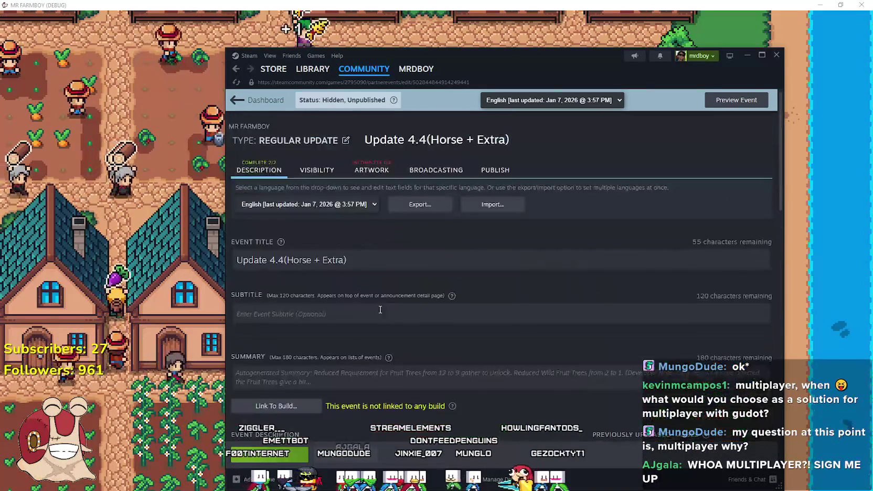
left_click(333, 260)
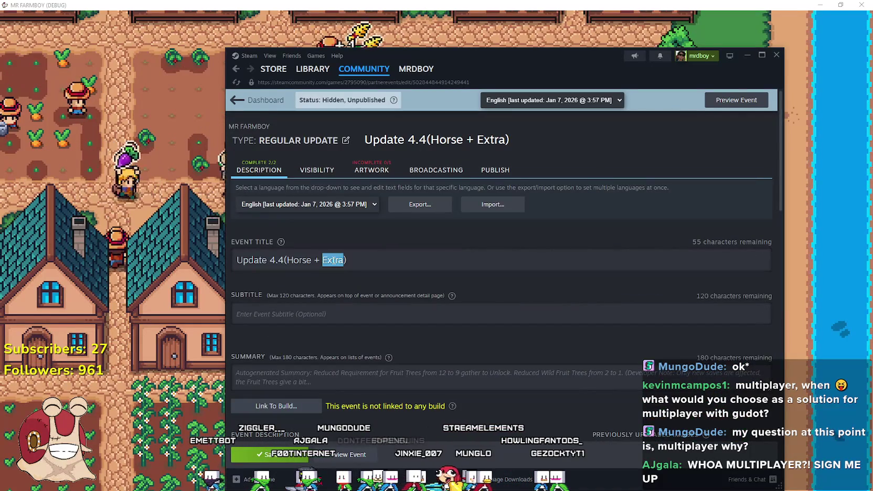
type("More")
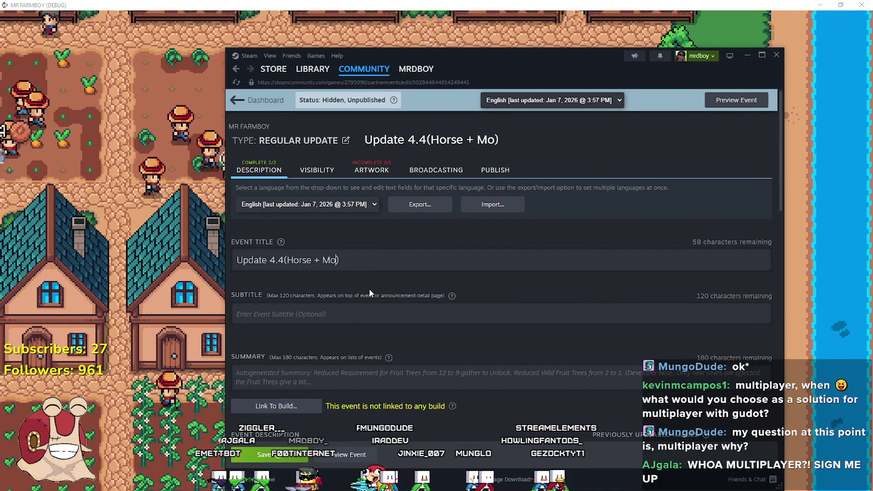
Rename the Added Extra heading to Added Roll and delete its '(Spoilers Roll)' text
scroll(395, 269, "down", 20)
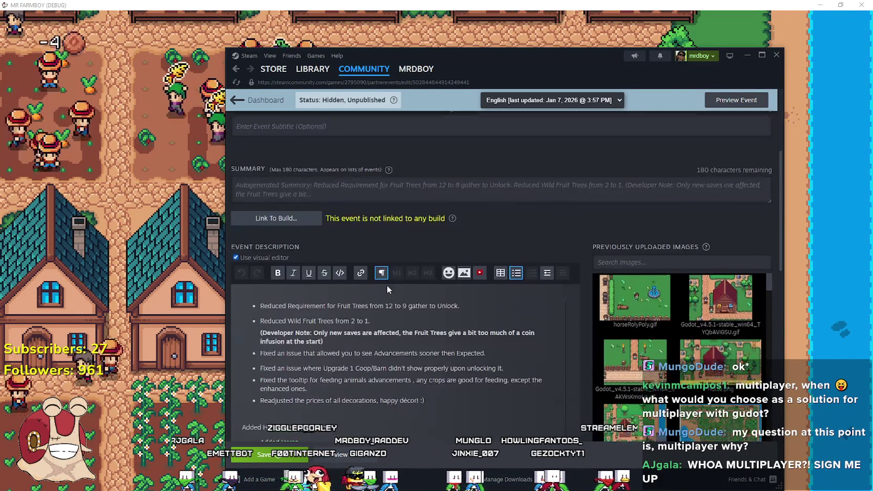
scroll(332, 300, "down", 2)
double_click(270, 186)
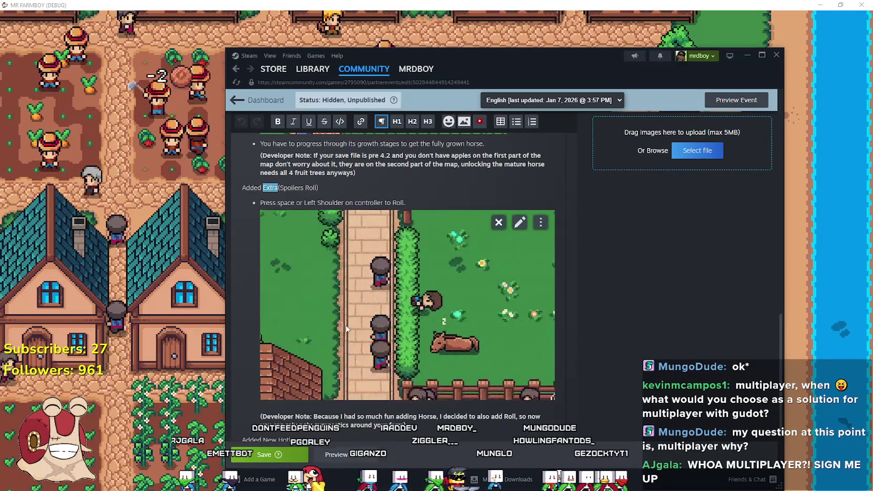
type("Roll")
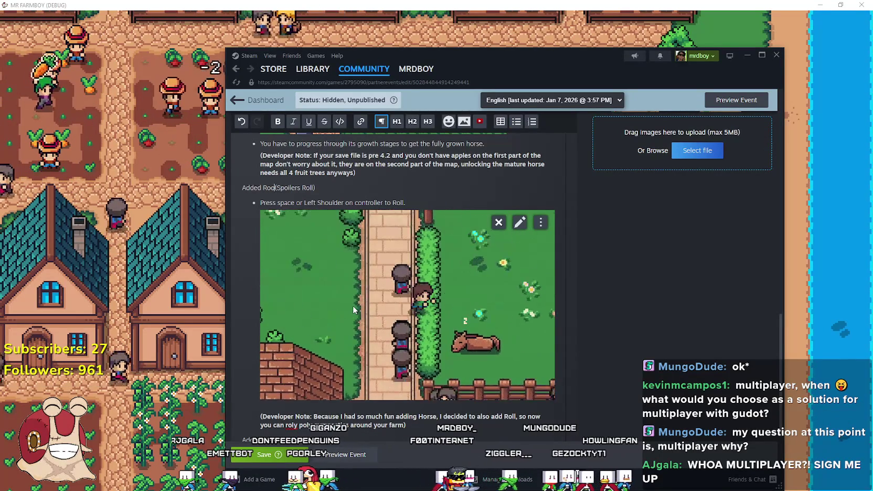
key("shift+End")
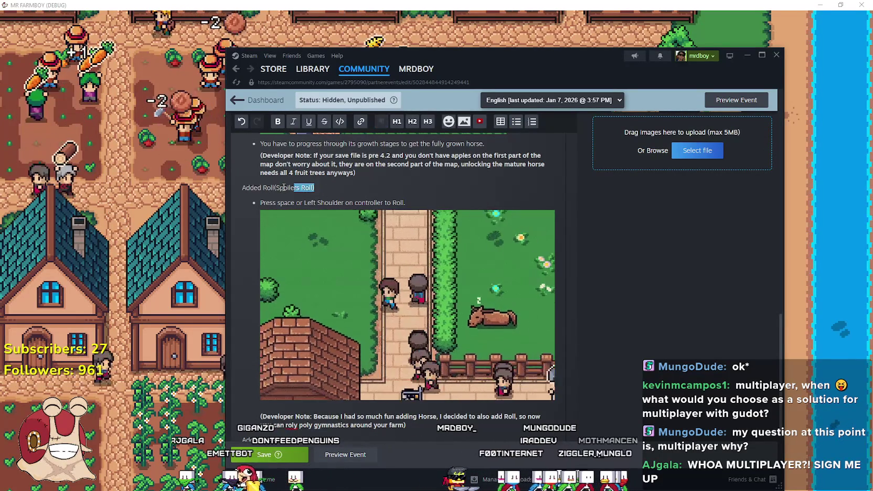
key("Delete")
key("Delete")
key("ctrl+z")
left_click(276, 188)
key("shift+End")
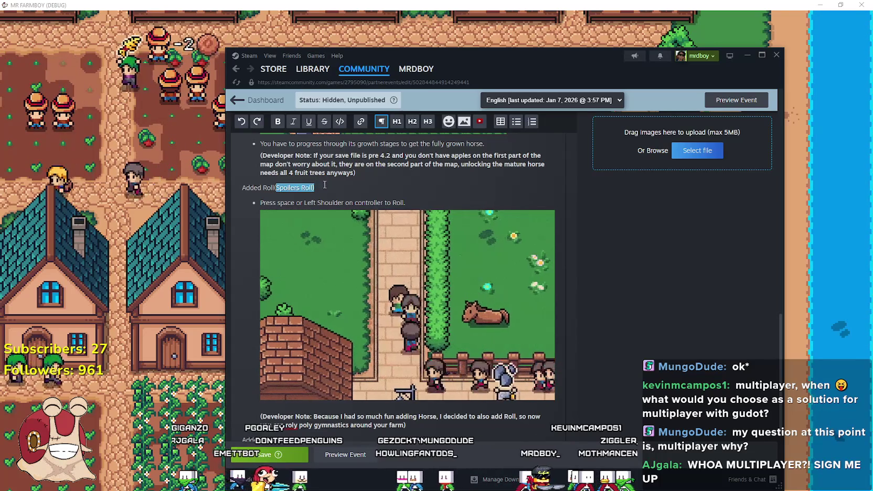
key("Delete")
Remove the roll GIF from the announcement description
scroll(278, 349, "down", 2)
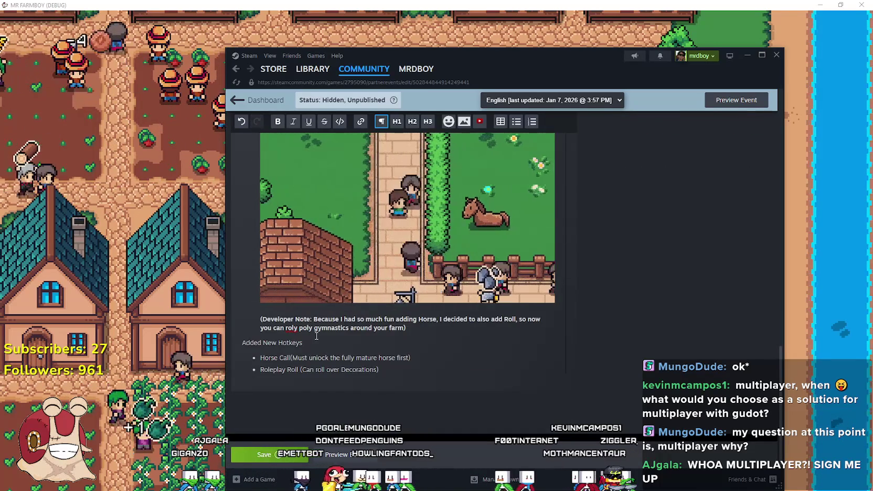
scroll(299, 341, "up", 4)
scroll(322, 330, "down", 3)
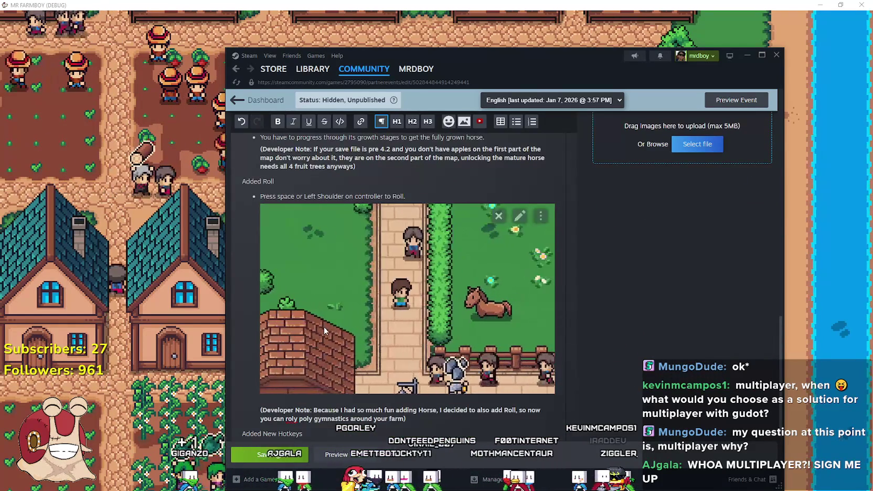
scroll(324, 327, "up", 4)
scroll(323, 326, "down", 4)
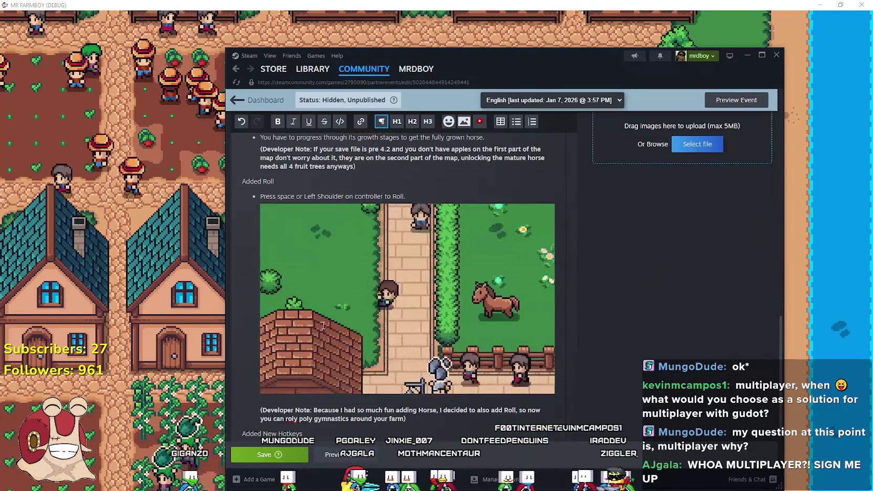
scroll(367, 315, "up", 4)
scroll(392, 304, "down", 4)
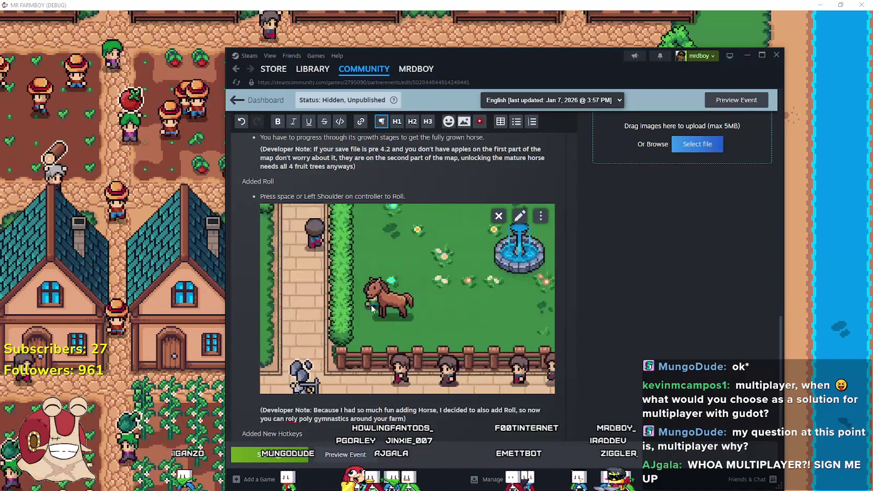
scroll(446, 288, "up", 4)
scroll(499, 271, "down", 5)
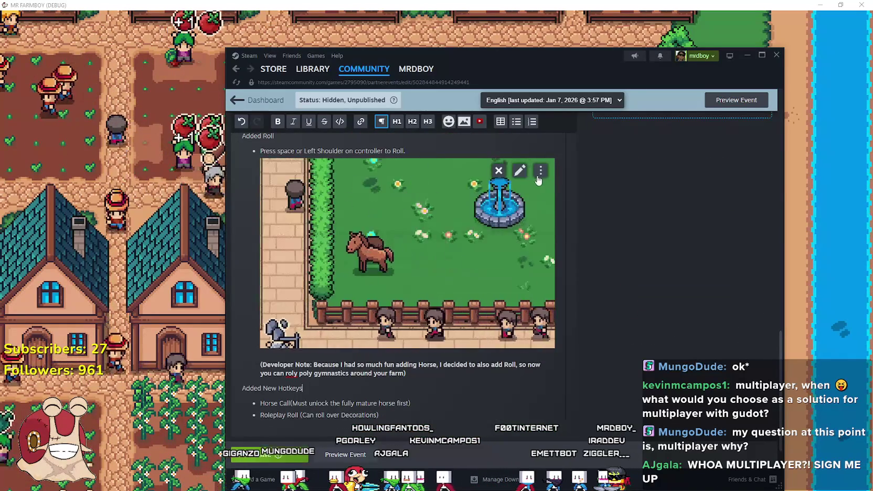
left_click(498, 170)
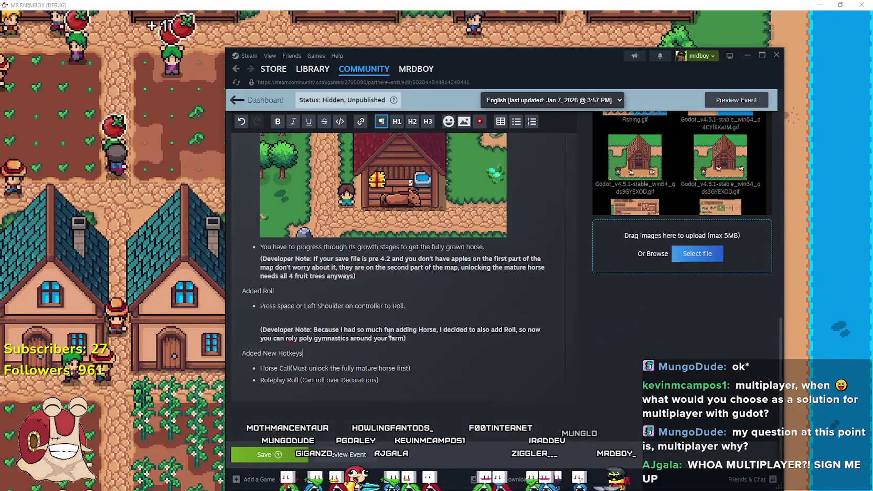
key("alt+Tab")
Quit the current game to the title screen and load Save 10
key("Escape")
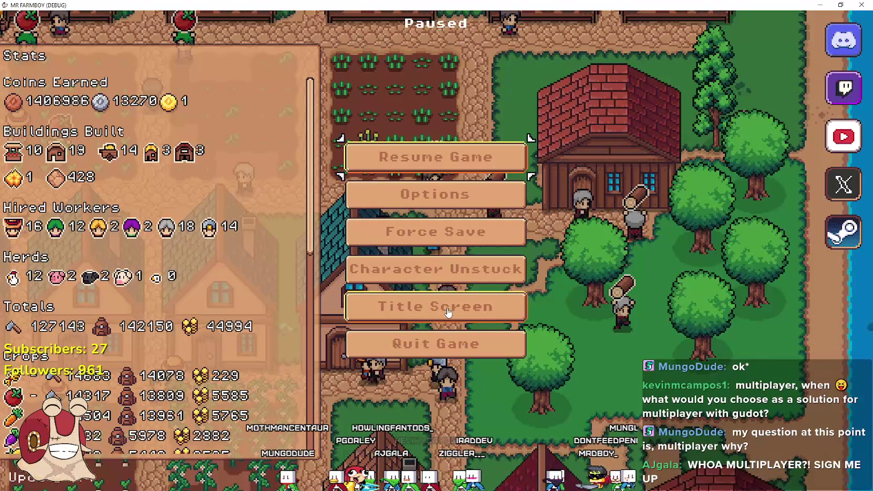
key("Return")
left_click(435, 213)
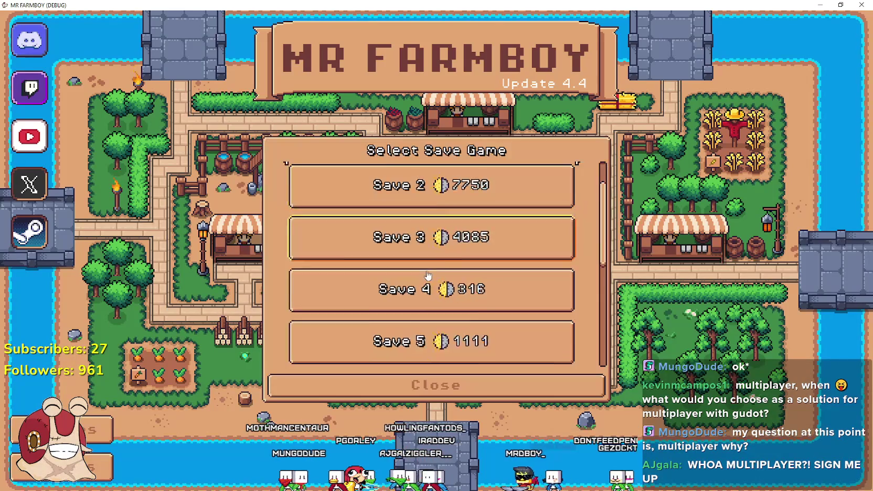
scroll(423, 330, "down", 5)
left_click(373, 360)
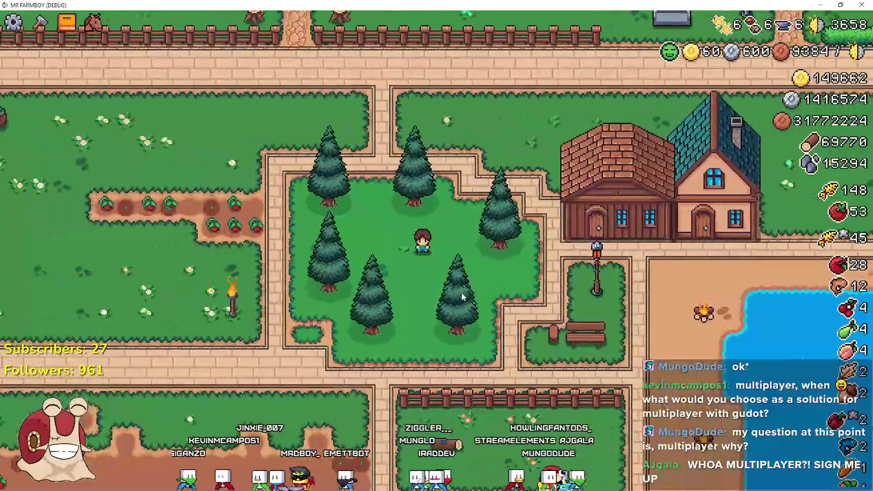
Ride the horse to the fountain field below the church, zoom out, and start a ShareX region capture
key("w")
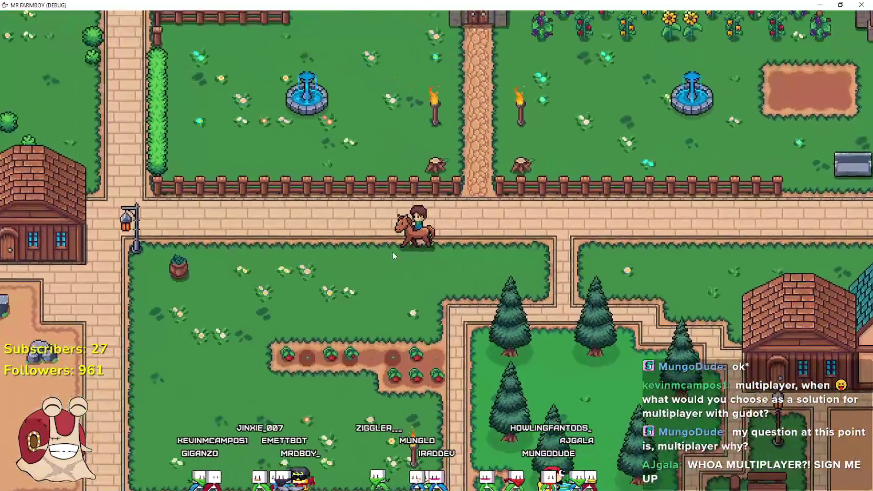
key("a")
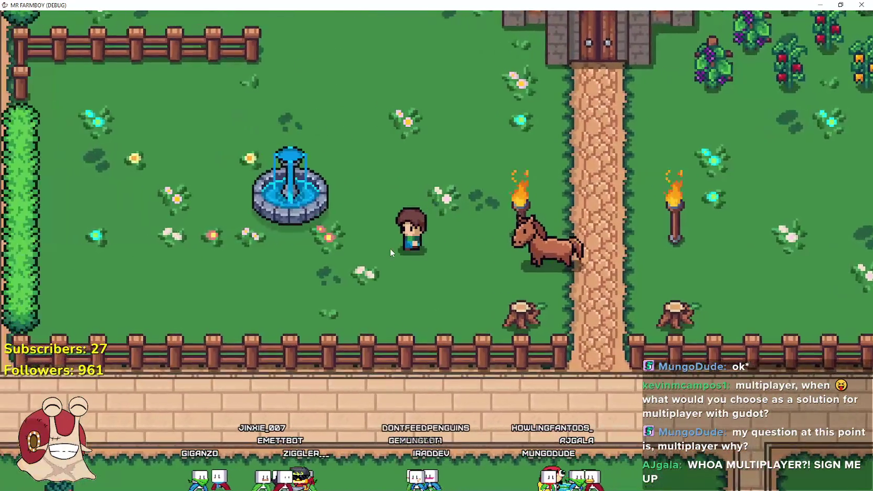
key("d")
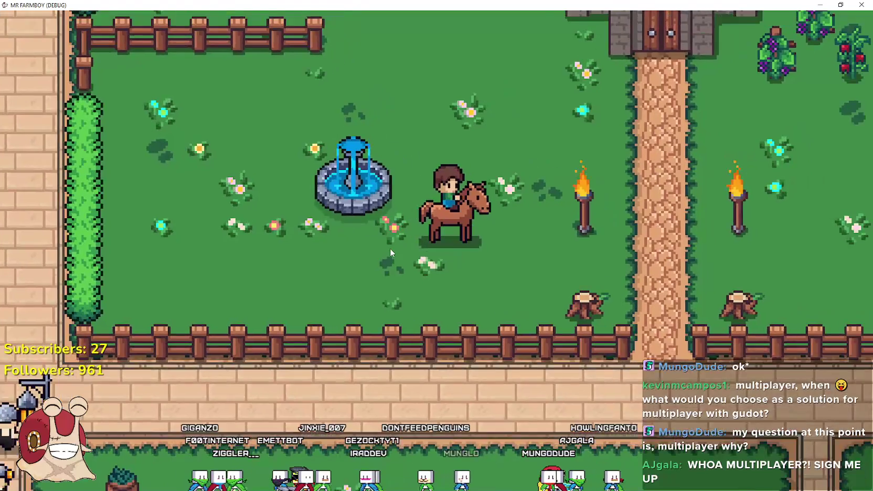
key("a")
scroll(451, 254, "down", 4)
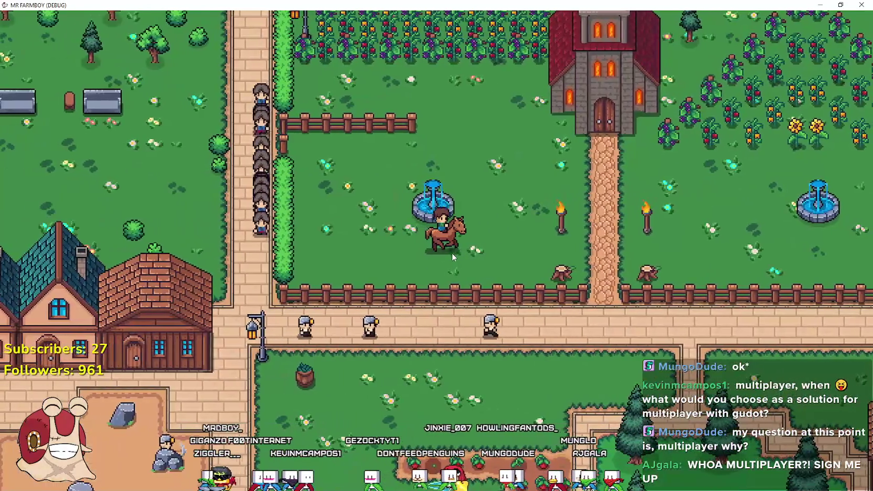
key("d")
key("a")
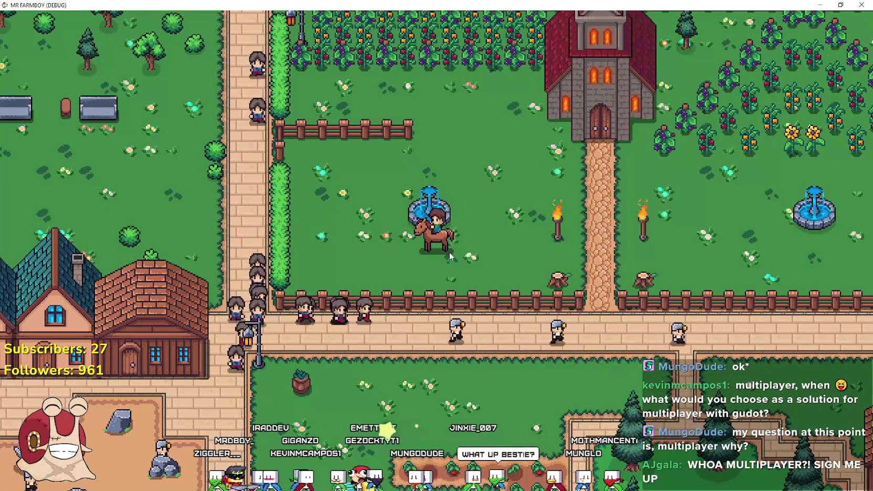
key("d")
key("a")
key("a")
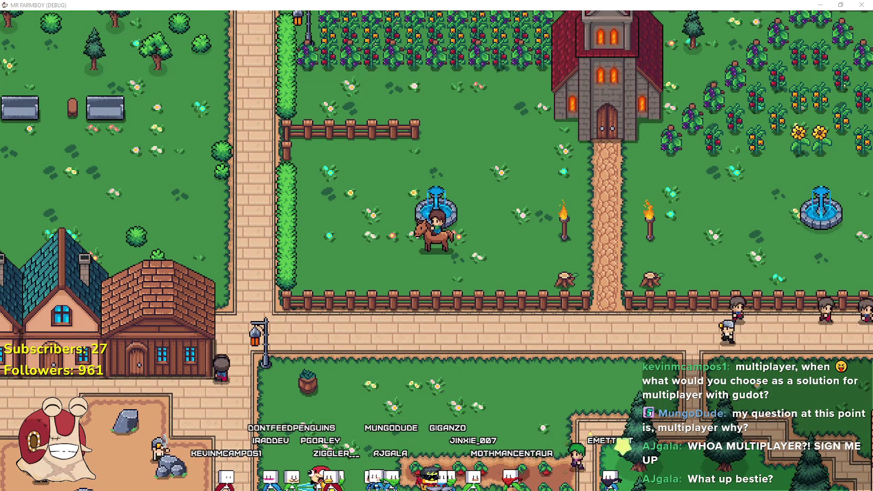
key("ctrl+Print")
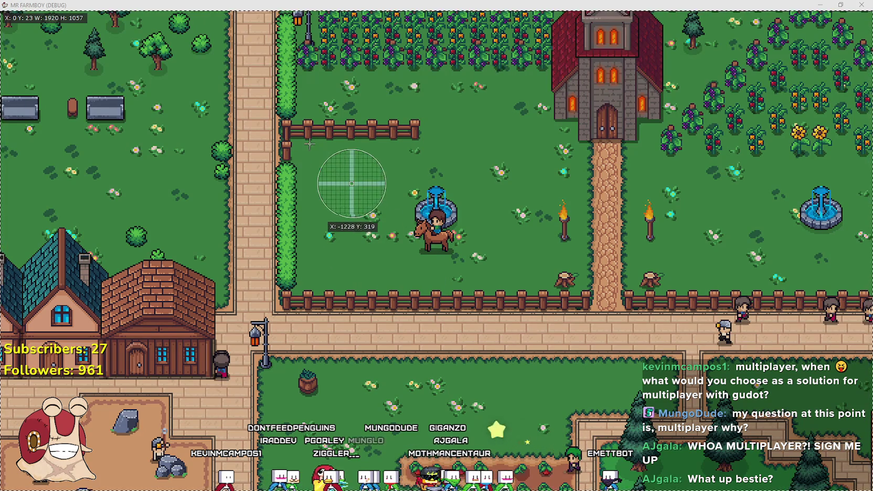
Outline the fenced fountain field as the ShareX recording area and start recording
left_click_drag(309, 145, 543, 297)
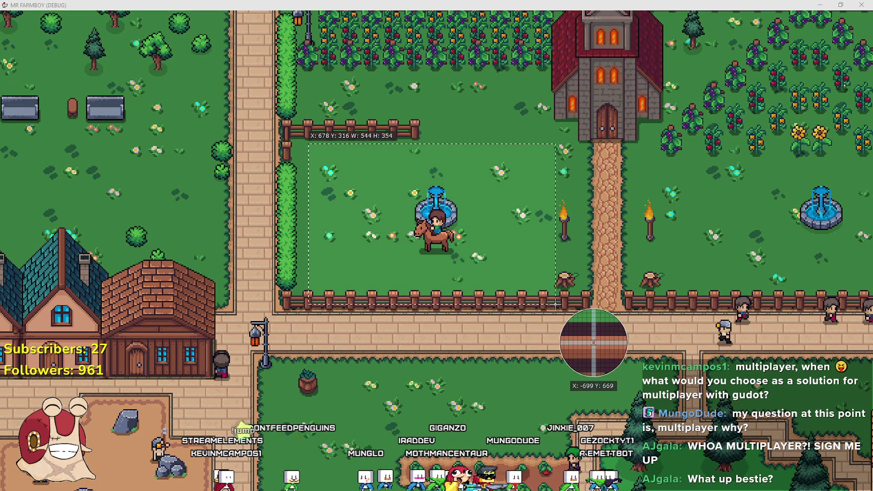
left_click_drag(555, 303, 555, 303)
key("a")
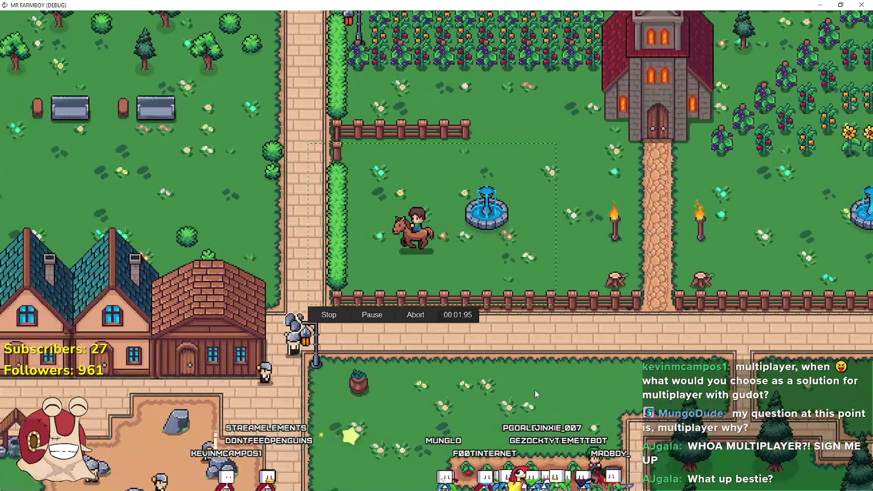
Dismount, walk toward the hedge and back, and remount the horse on camera
key("e")
key("a")
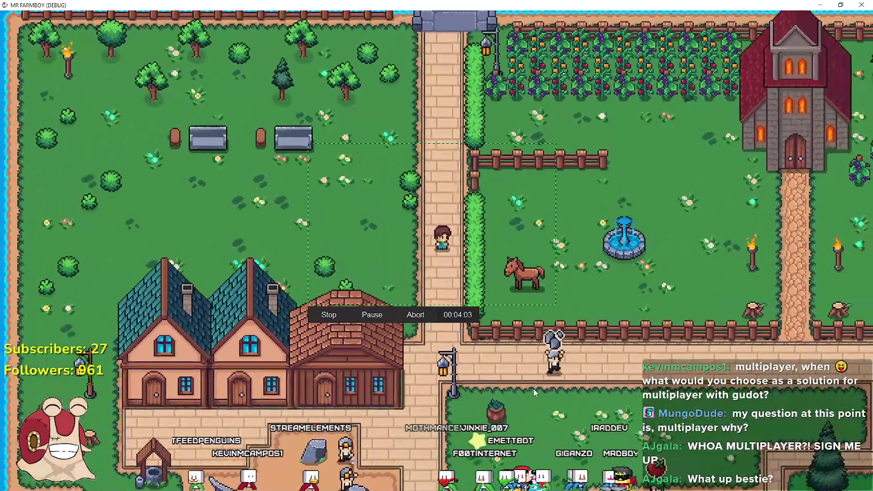
key("d")
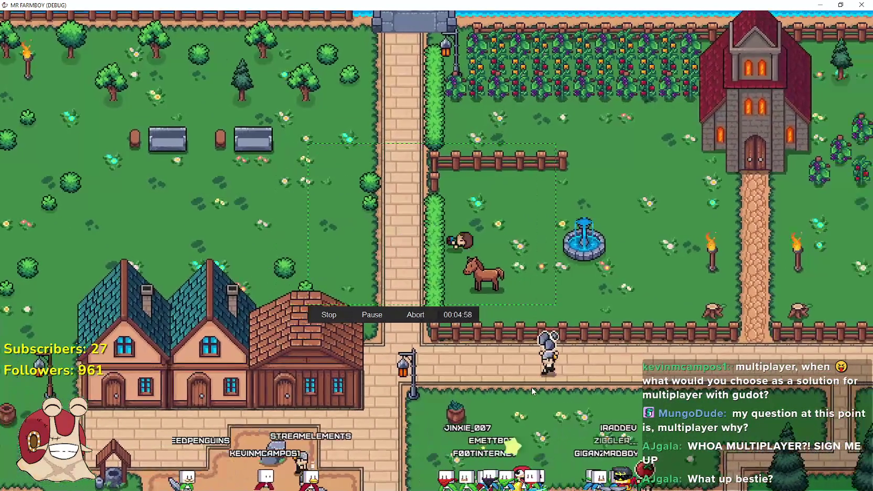
key("a")
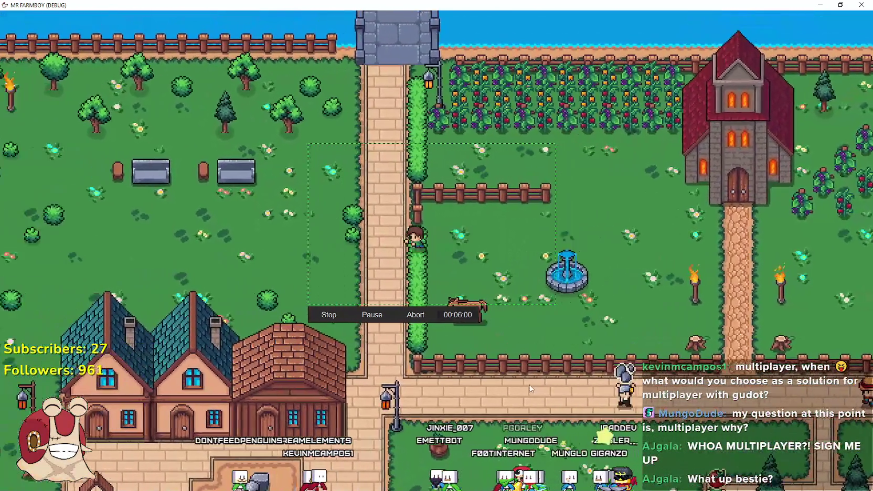
key("s")
key("d")
key("e")
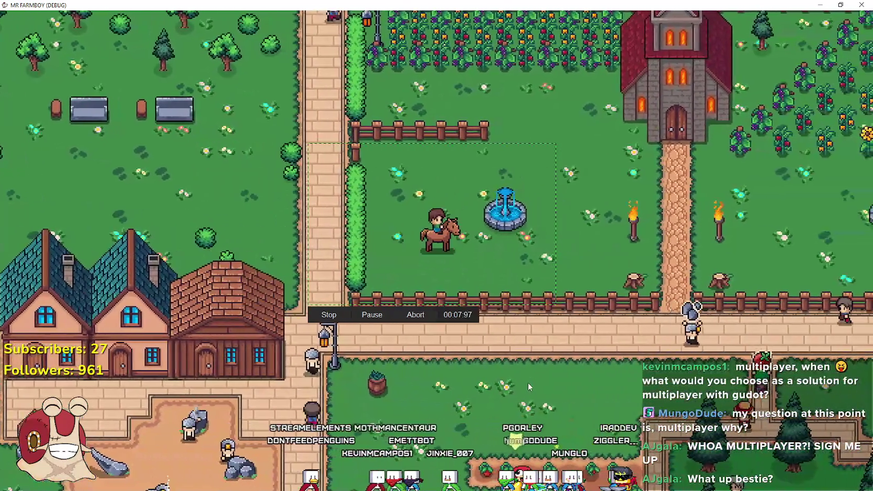
key("d")
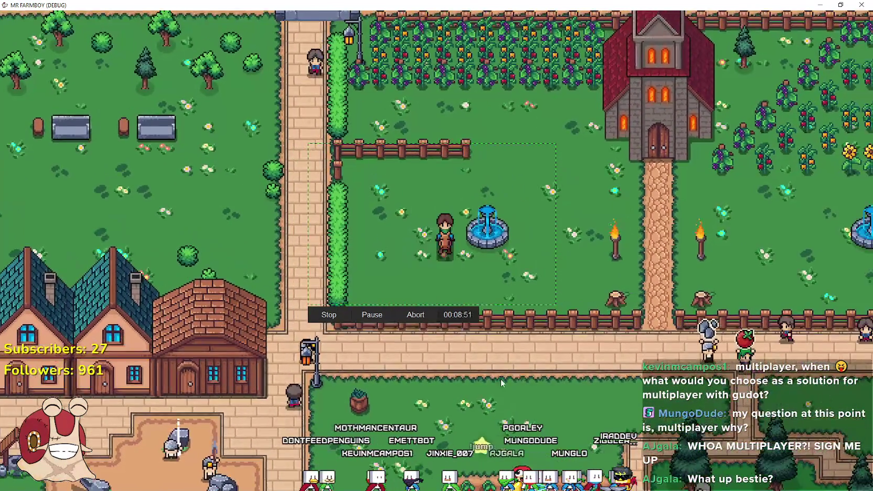
key("s")
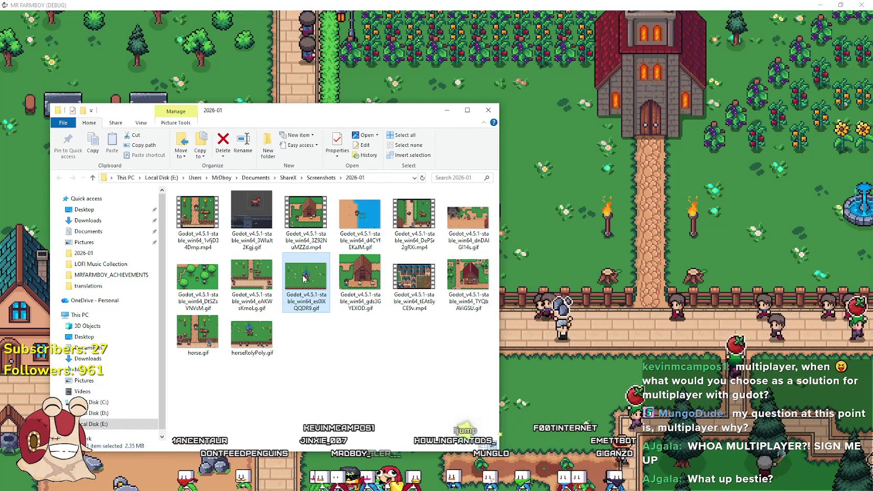
Preview the new GIF, then place the Steam event editor beside the 2026-01 folder
key("Return")
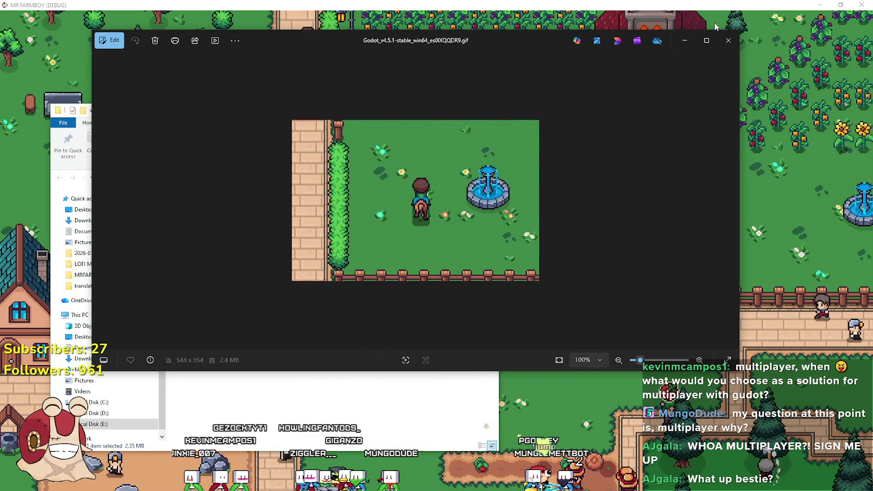
left_click(721, 40)
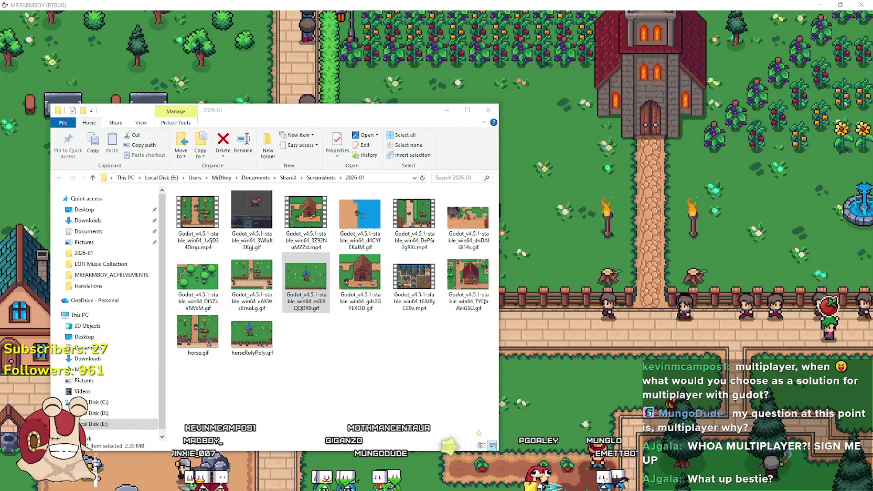
key("alt+Tab")
left_click_drag(479, 60, 648, 37)
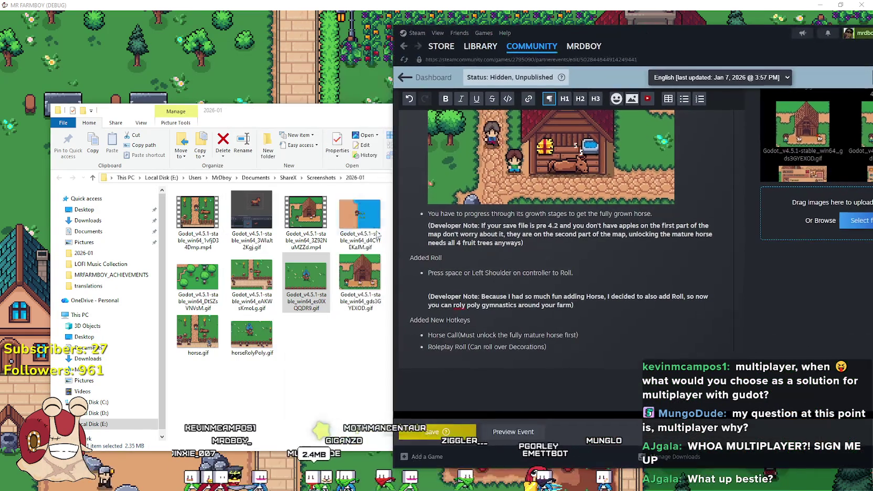
Insert the horse-at-the-fountain GIF below the 'Press space to Roll' line under Added Roll
left_click(442, 283)
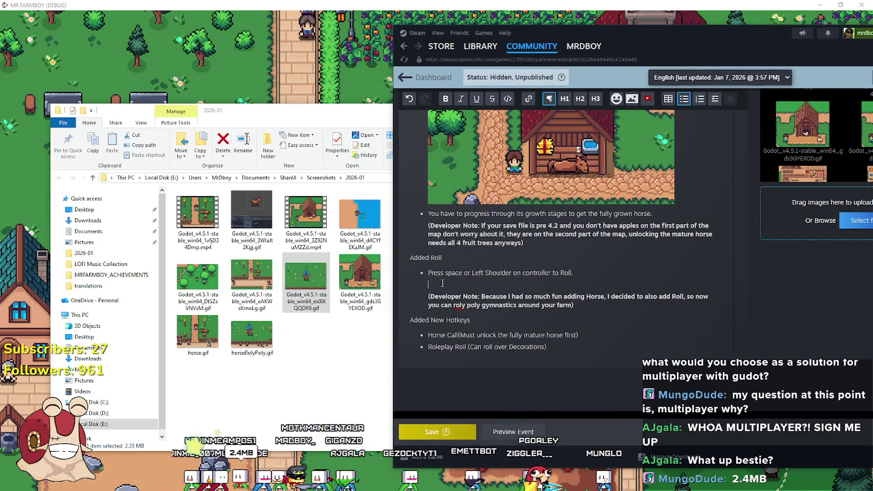
left_click_drag(485, 290, 487, 294)
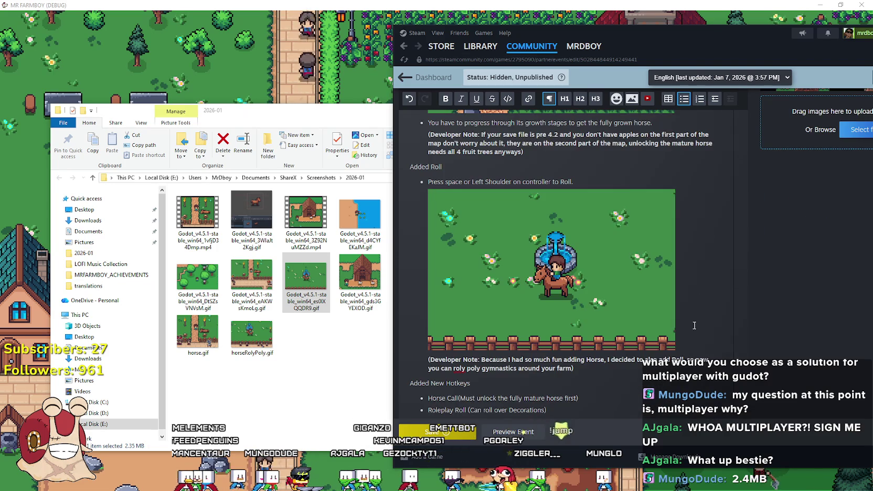
scroll(735, 357, "up", 3)
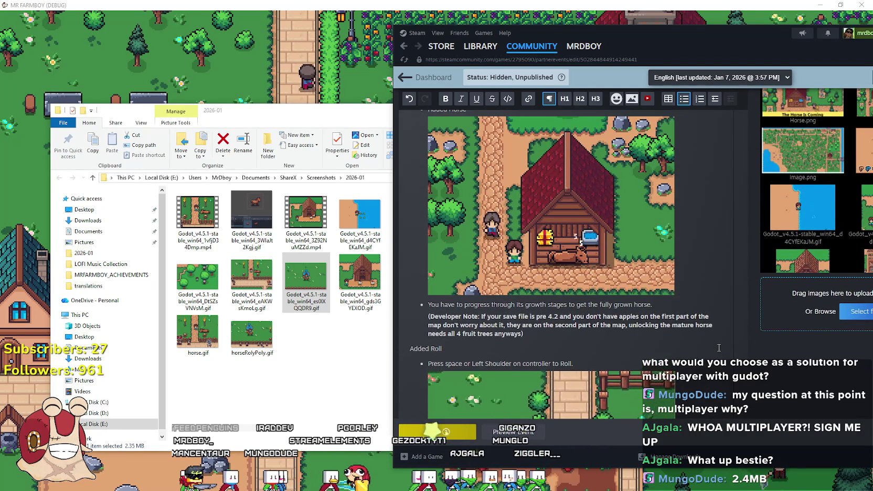
scroll(718, 347, "down", 3)
scroll(683, 312, "up", 3)
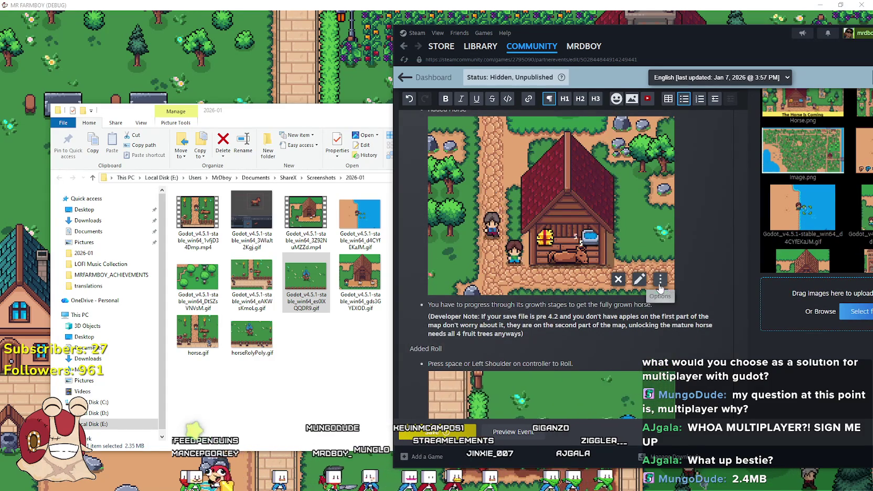
scroll(524, 220, "up", 5)
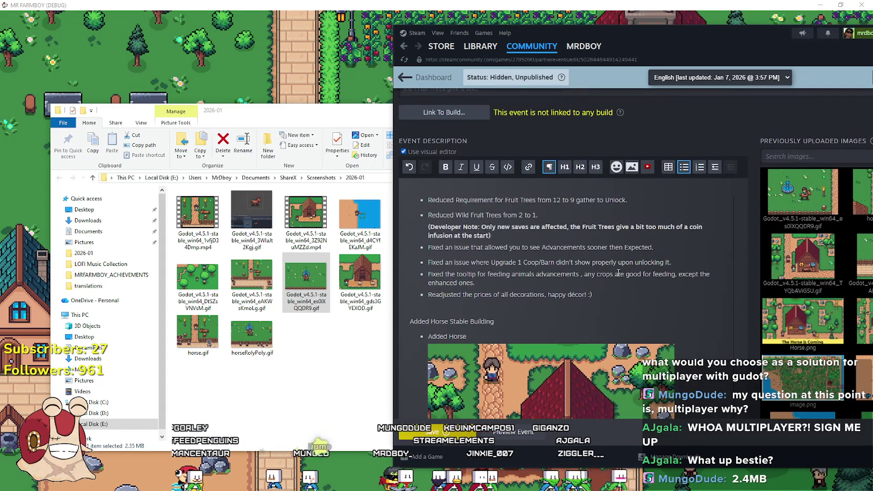
scroll(622, 276, "down", 5)
scroll(458, 223, "up", 5)
Ride the horse back and forth past the fountain, church path and plot
key("Right")
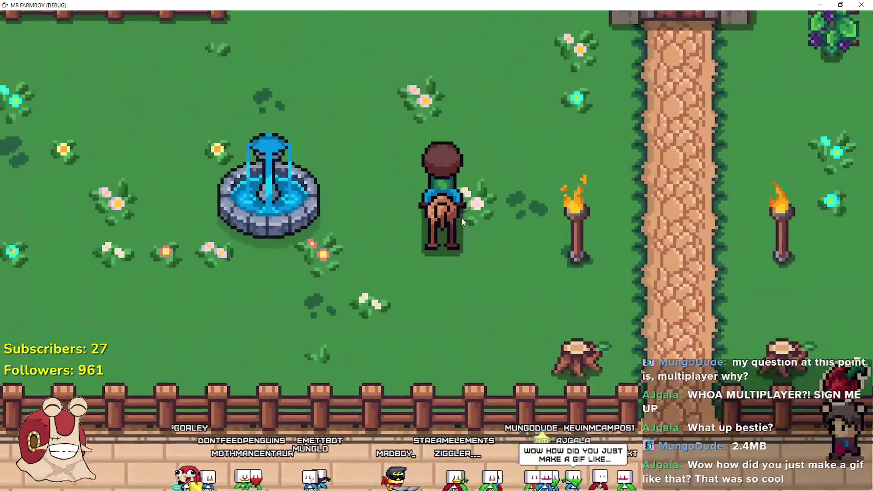
scroll(461, 217, "down", 2)
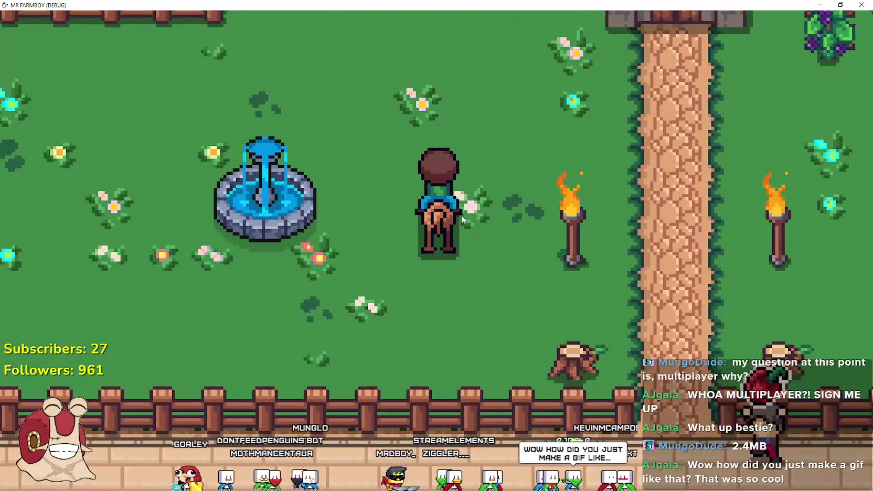
key("Up")
key("Left")
scroll(461, 214, "down", 3)
key("Right")
scroll(461, 214, "up", 3)
key("Left")
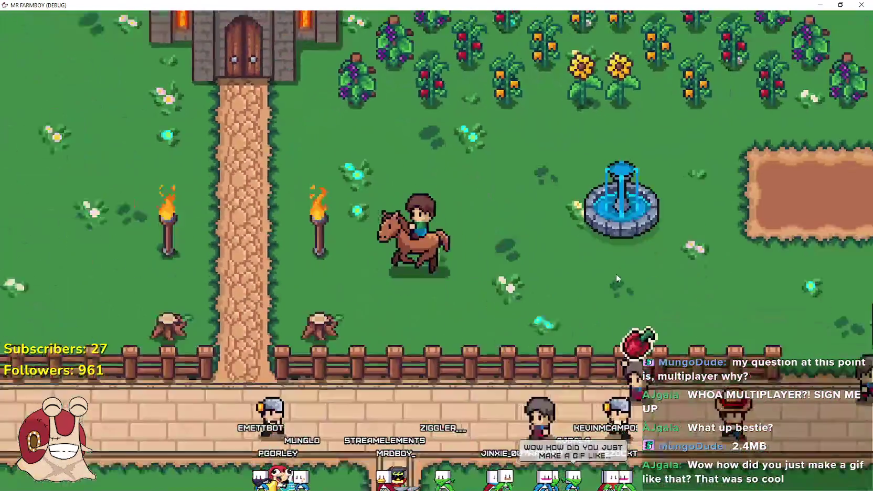
scroll(600, 267, "down", 1)
key("Right")
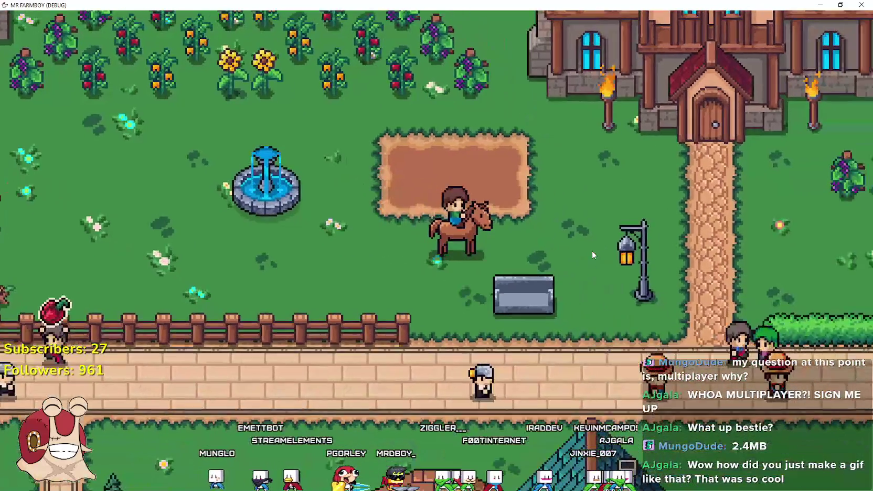
key("Left")
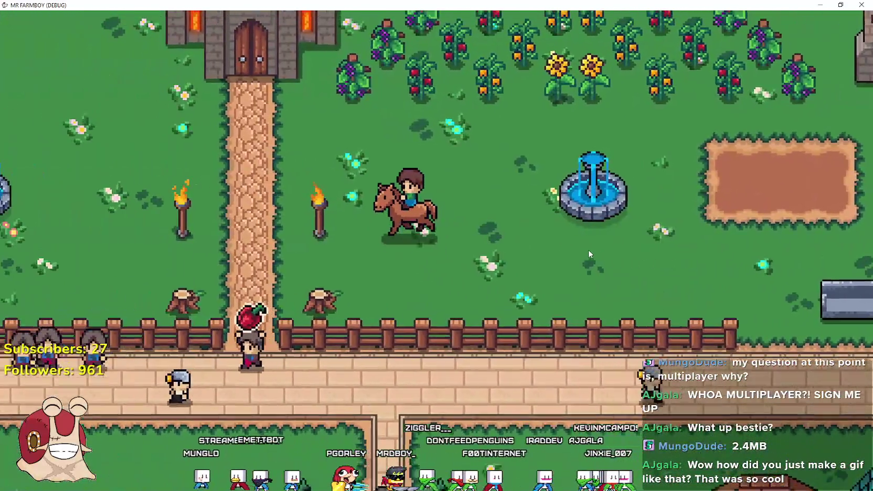
scroll(588, 253, "down", 2)
scroll(587, 252, "up", 4)
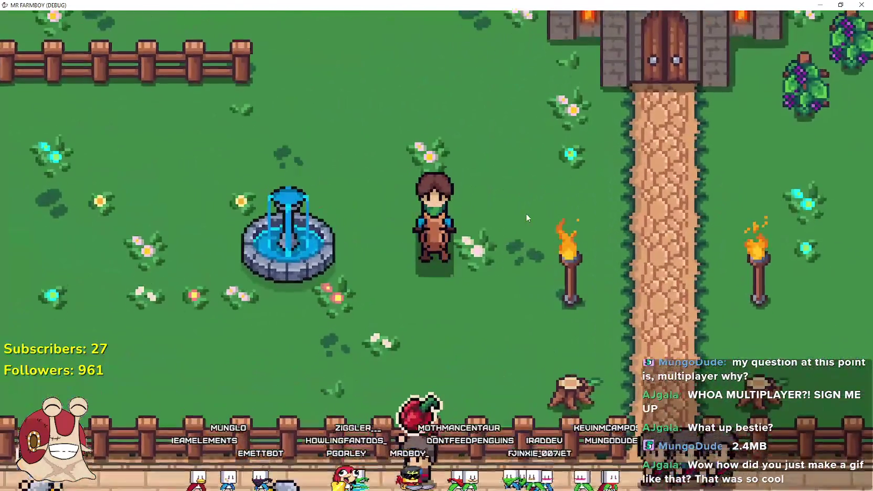
key("Right")
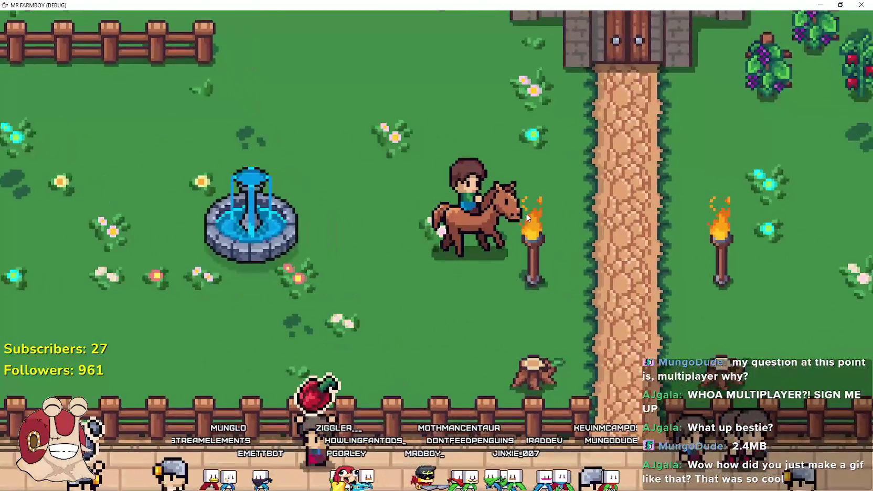
key("Up")
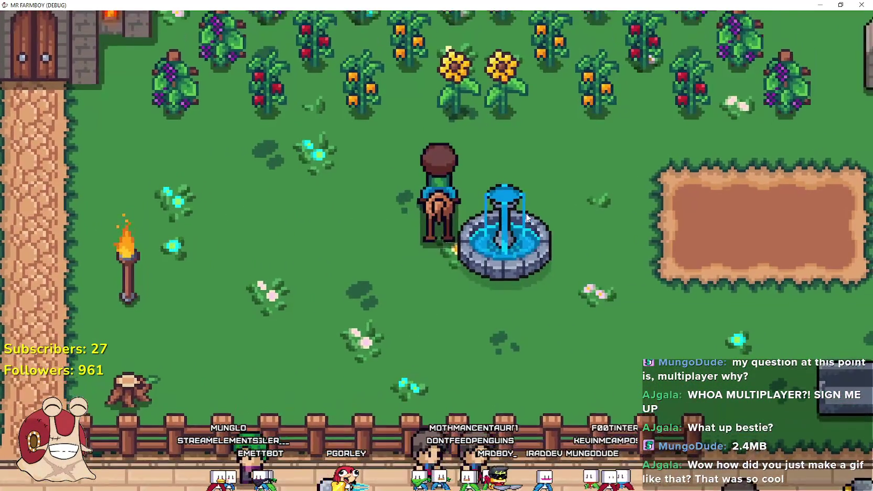
key("Left")
key("Left")
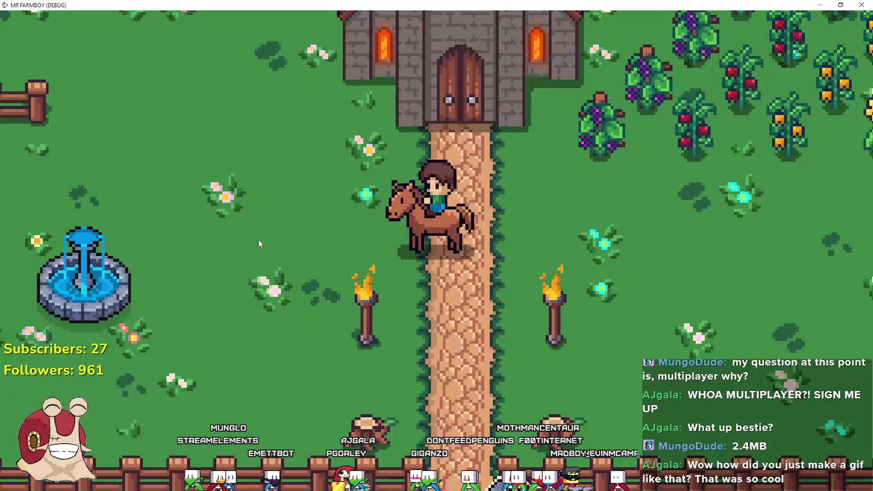
key("Right")
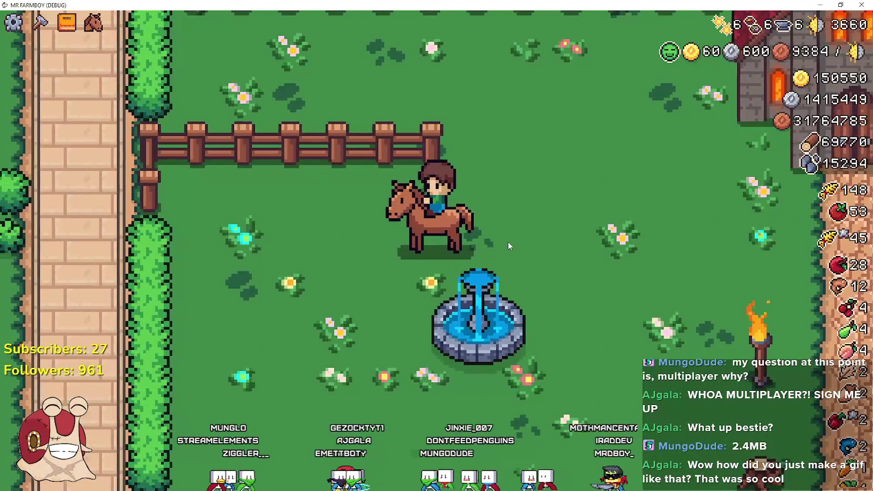
Check the advancements tree, then ride down past the house and beach path to the stable
key("Tab")
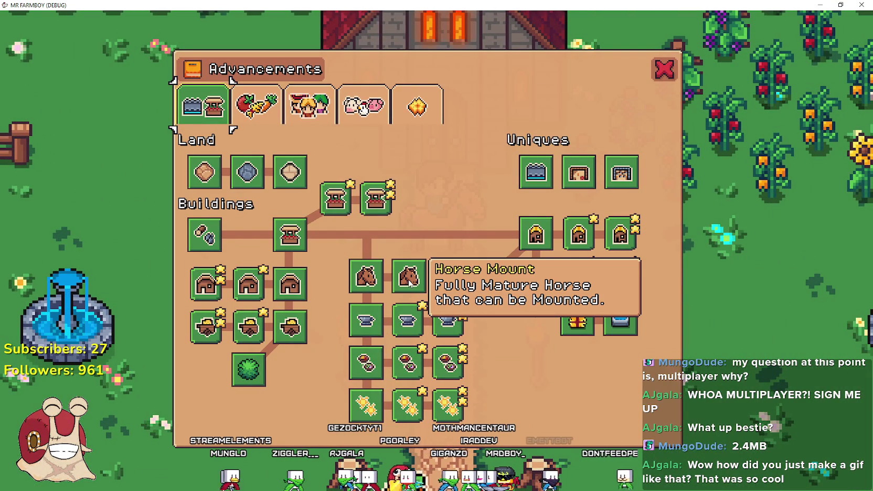
key("Tab")
key("Right")
scroll(511, 373, "down", 3)
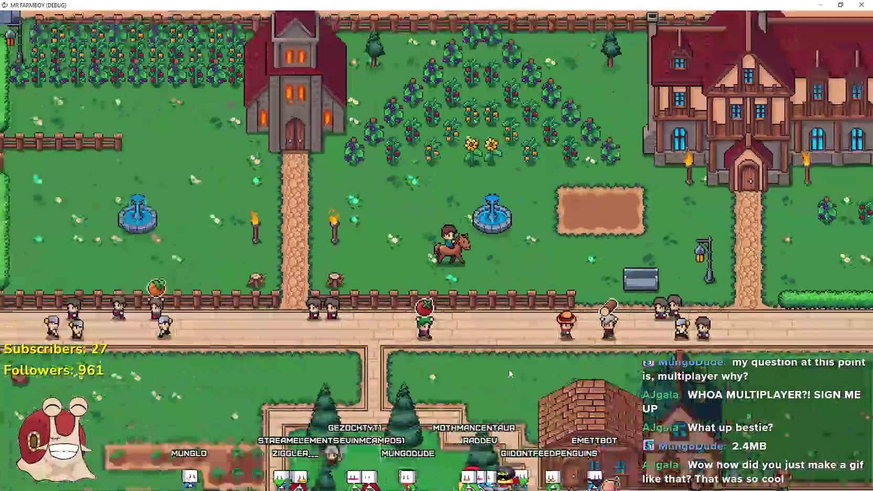
key("Down")
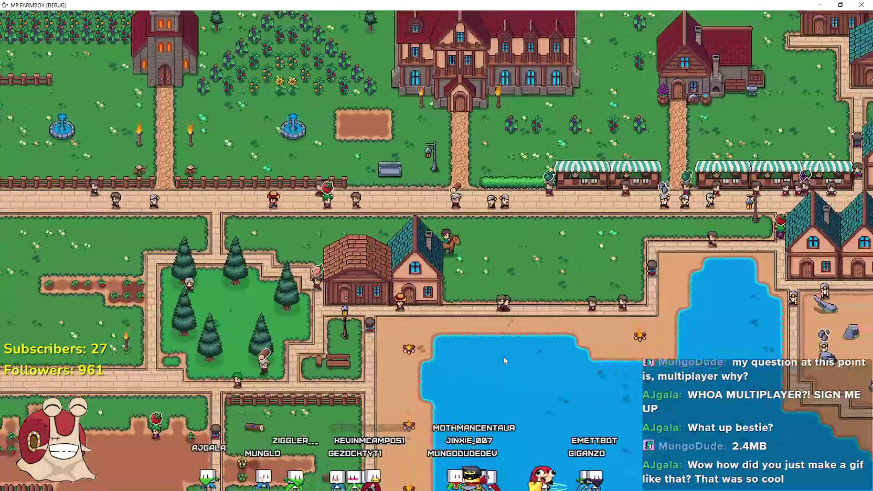
key("Down")
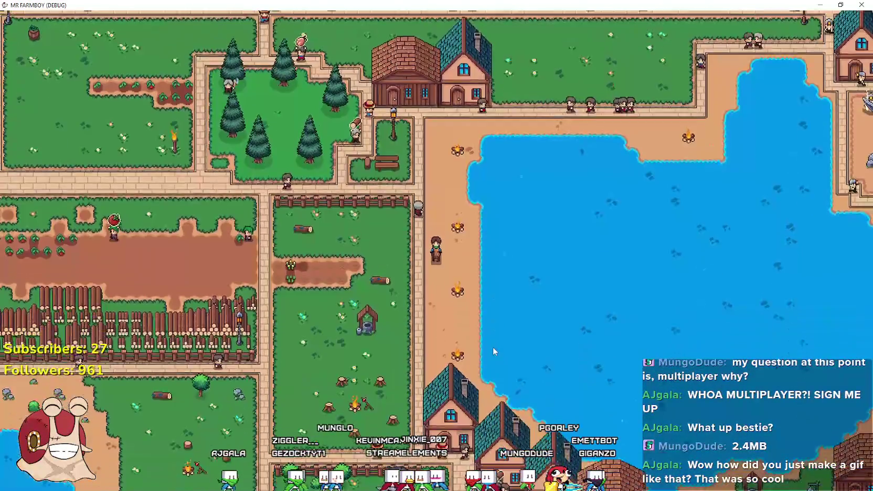
key("Down")
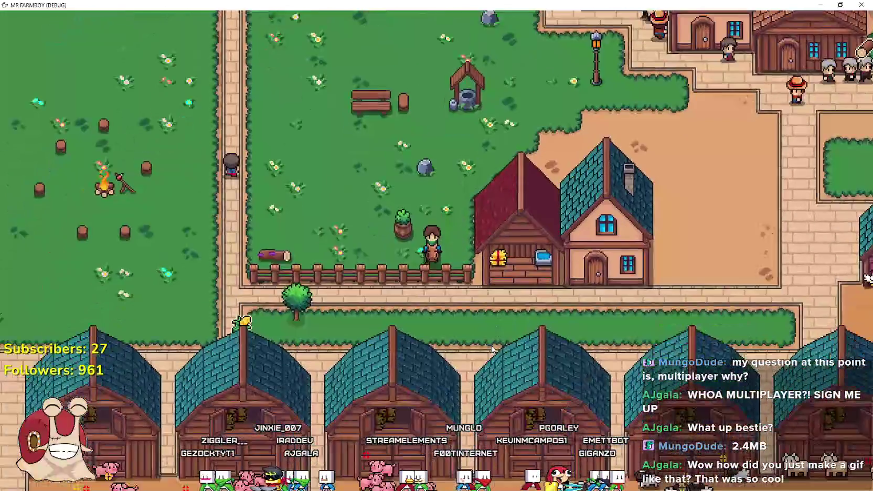
key("Right")
Dismount at the horse stable, close the stable info and pause the game
key("e")
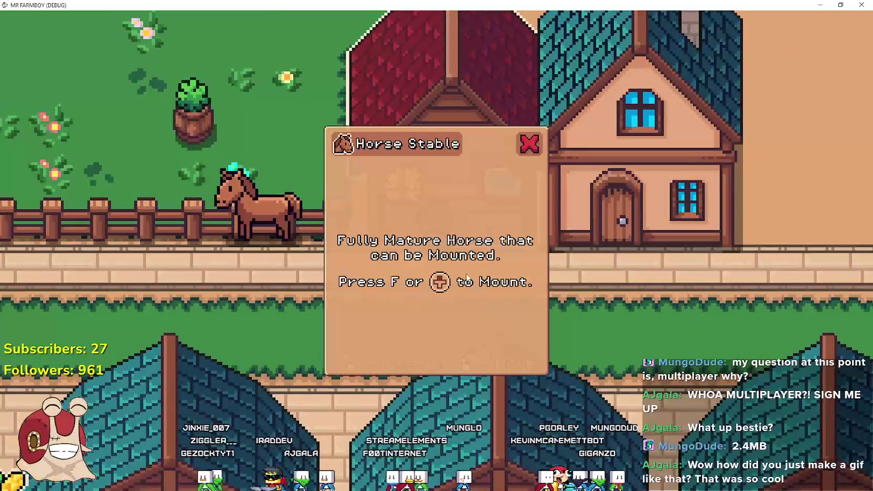
left_click(530, 147)
key("Up")
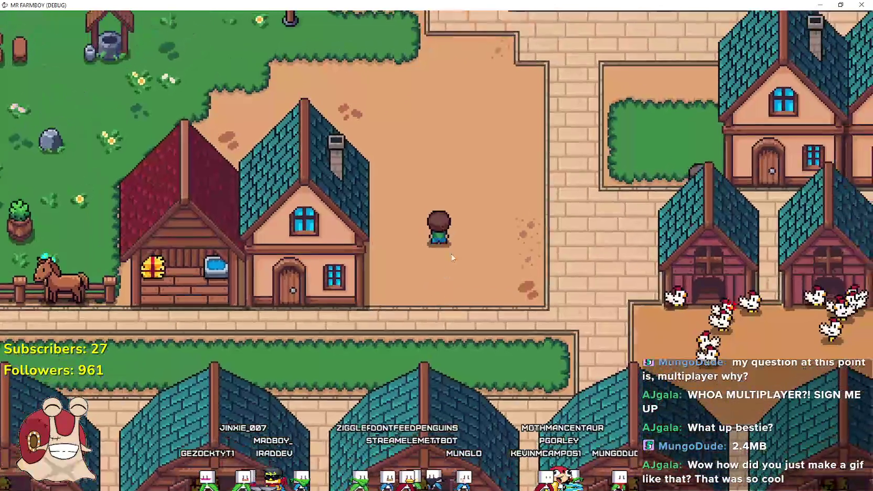
key("Escape")
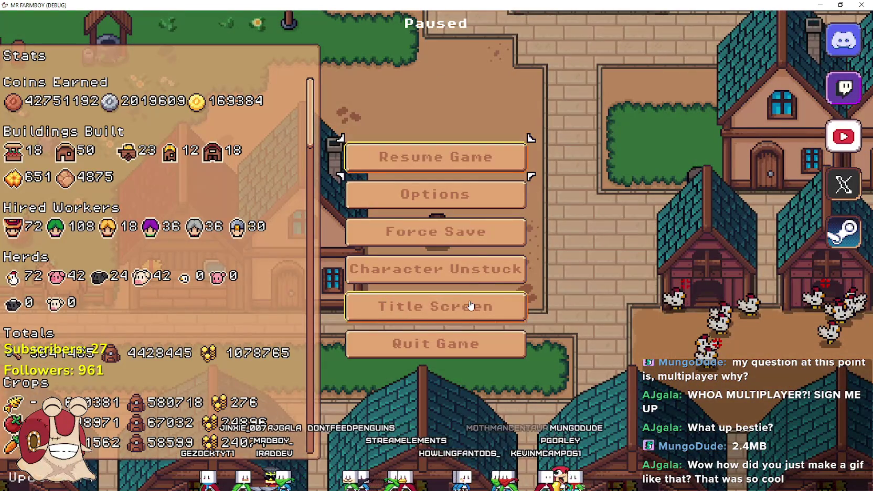
Return to the title screen and delete Save 4 from the save list
key("Return")
key("Return")
scroll(477, 264, "down", 5)
scroll(496, 360, "down", 1)
scroll(497, 357, "up", 6)
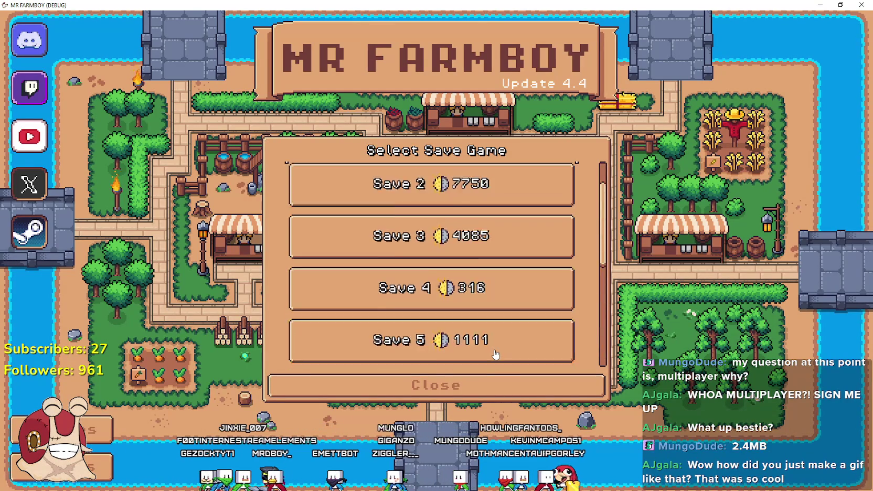
left_click(497, 346)
left_click(498, 349)
left_click(372, 283)
Create a new Save 4 with Balanced Economy and dismiss the King's intro message
left_click(418, 335)
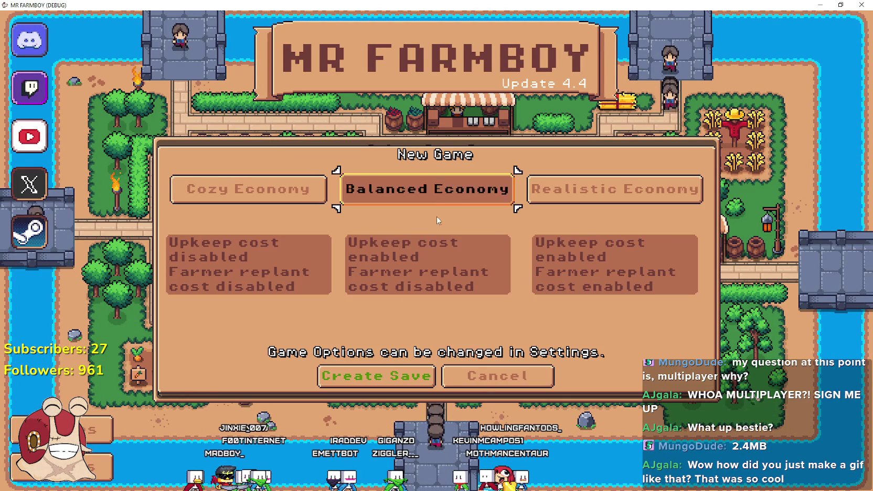
left_click(486, 384)
left_click(468, 347)
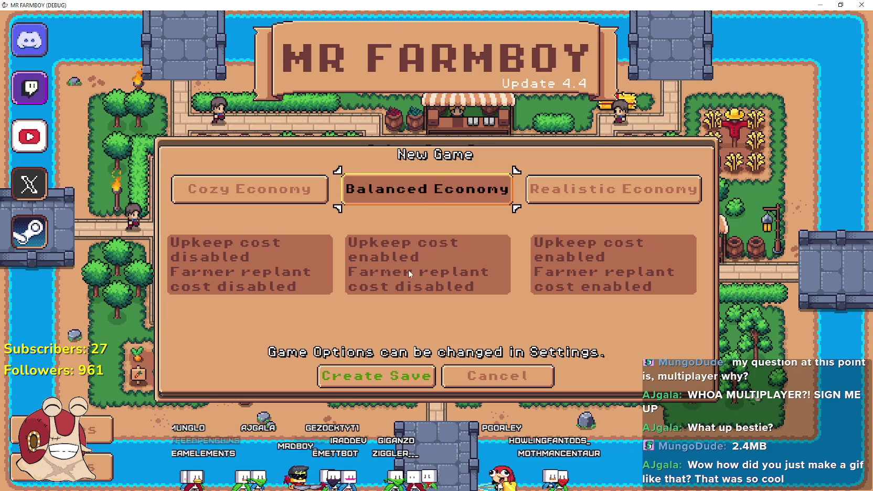
left_click(400, 374)
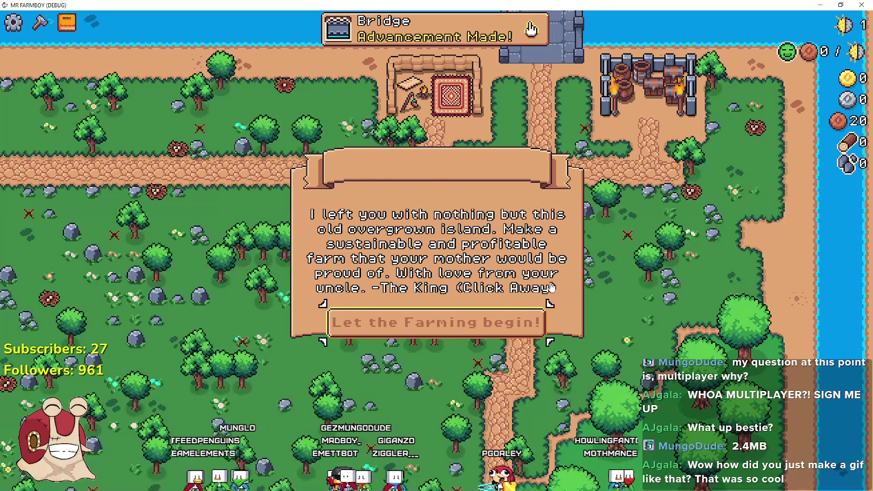
left_click(514, 326)
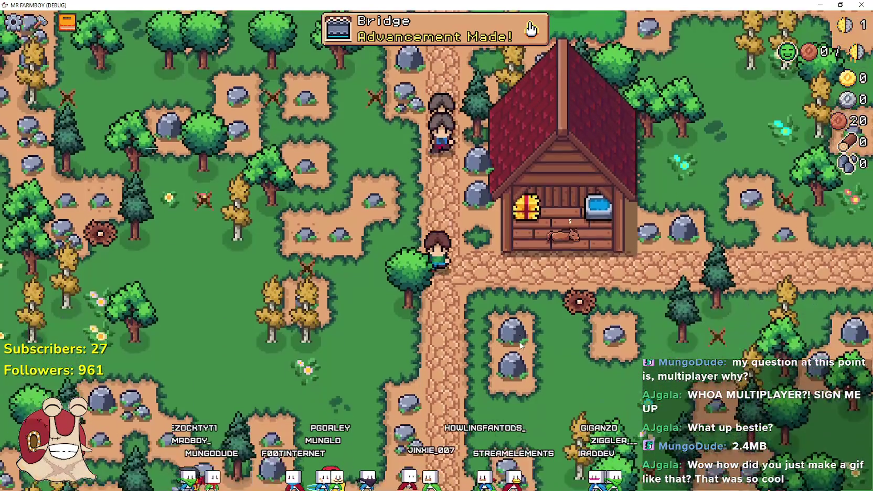
Review the horse stable's feeding panel and the Horse Mount advancement
key("e")
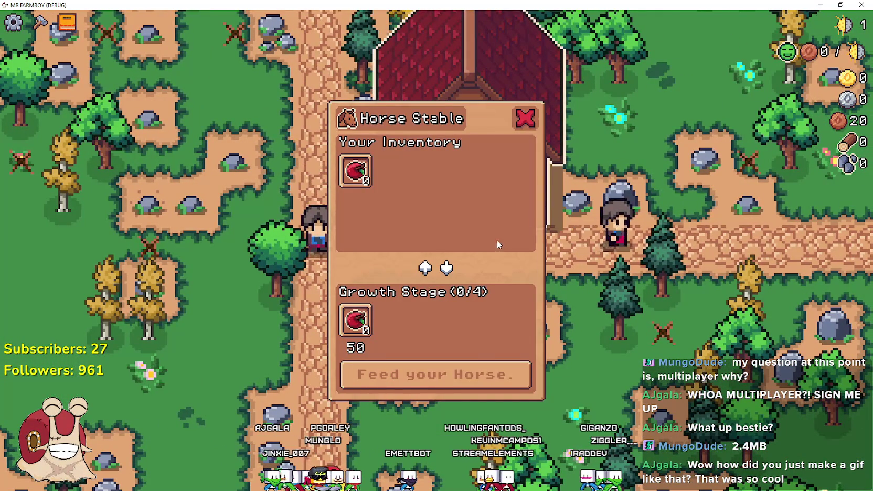
mouse_move(350, 169)
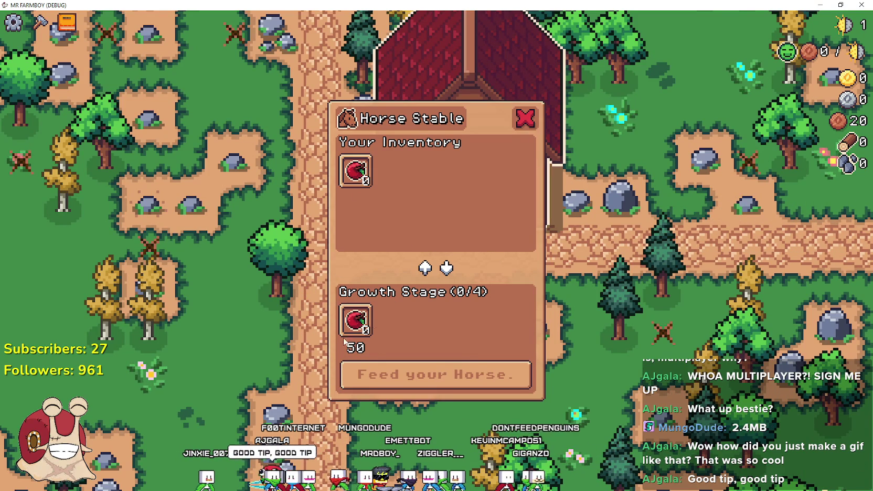
key("Escape")
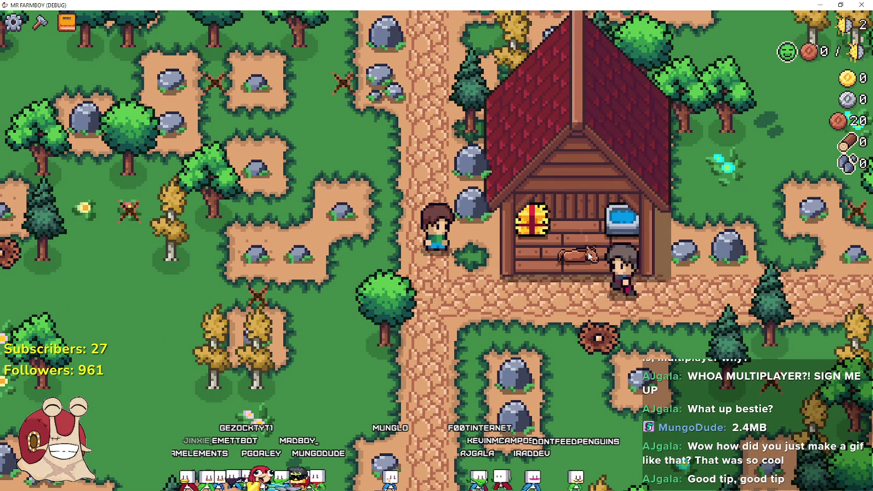
scroll(580, 253, "up", 2)
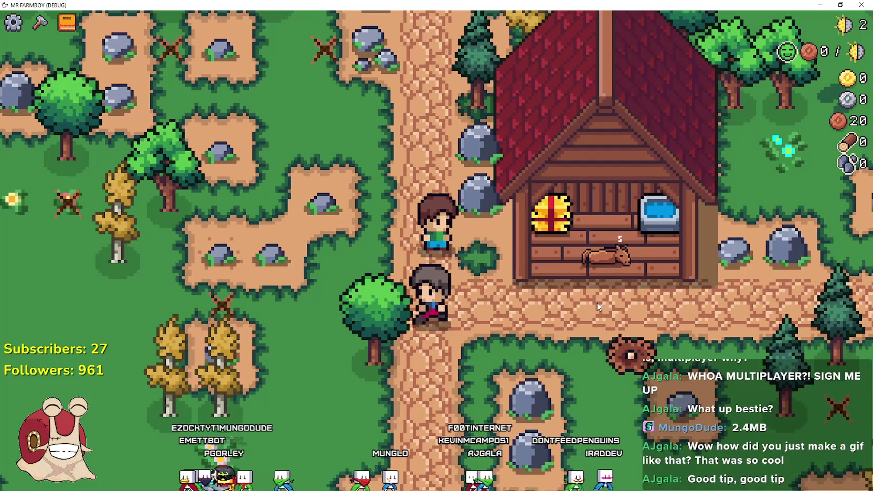
key("Tab")
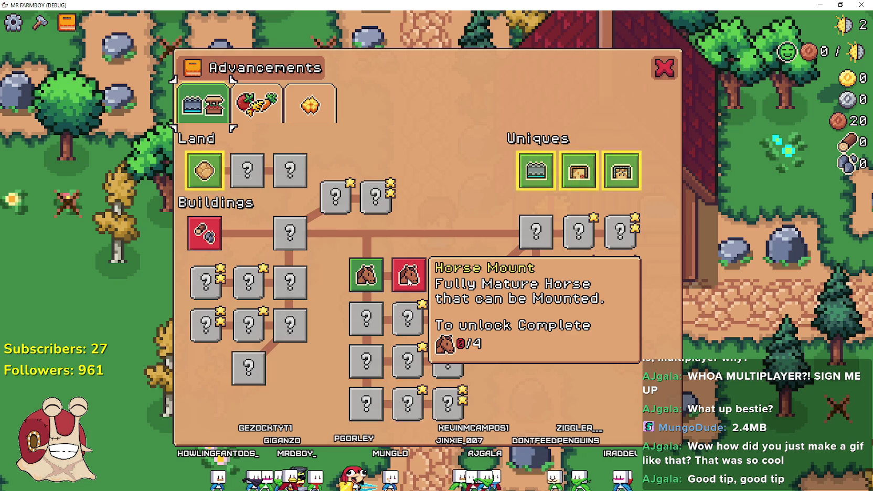
key("Tab")
Recheck the stable window and advancements, walk over to the egg, then pause the game
key("e")
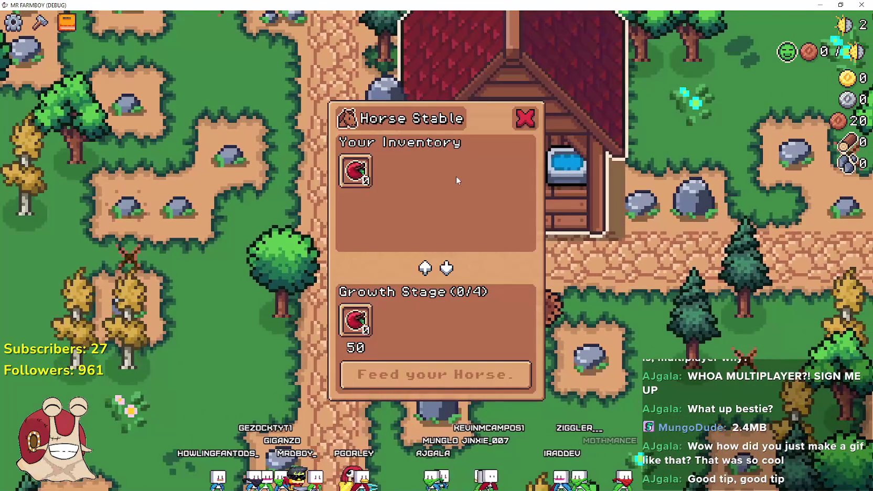
key("e")
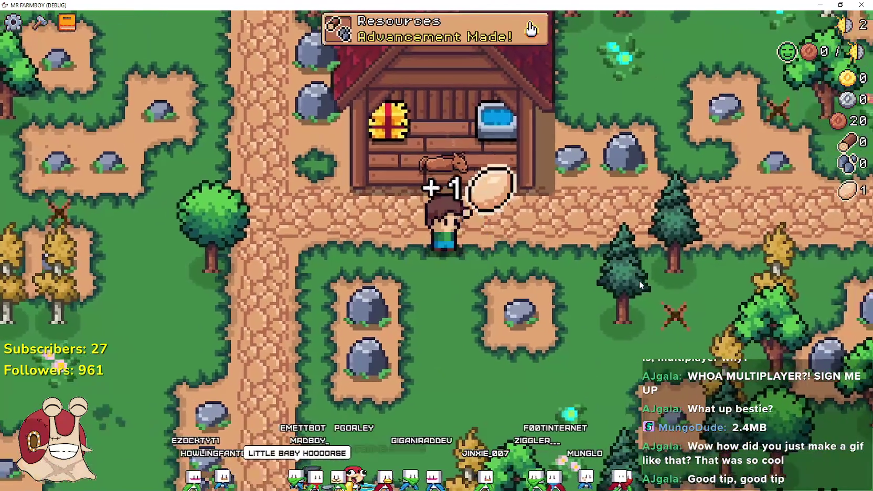
key("a")
key("Tab")
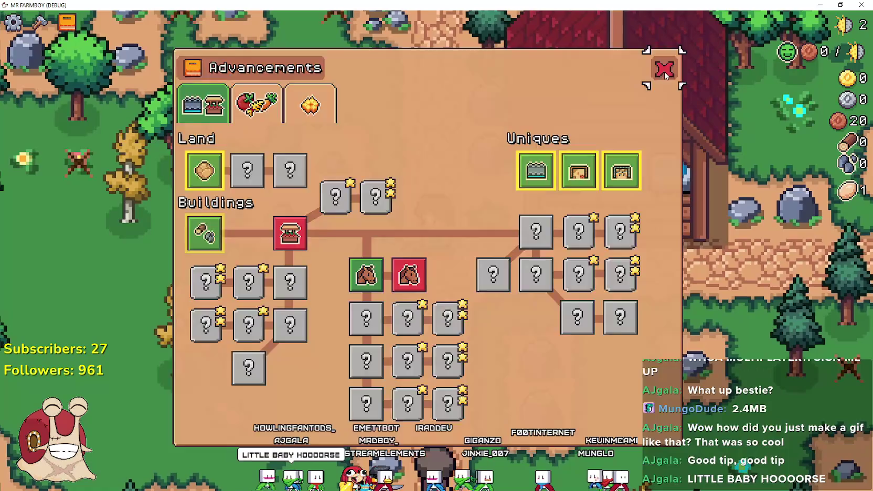
key("Tab")
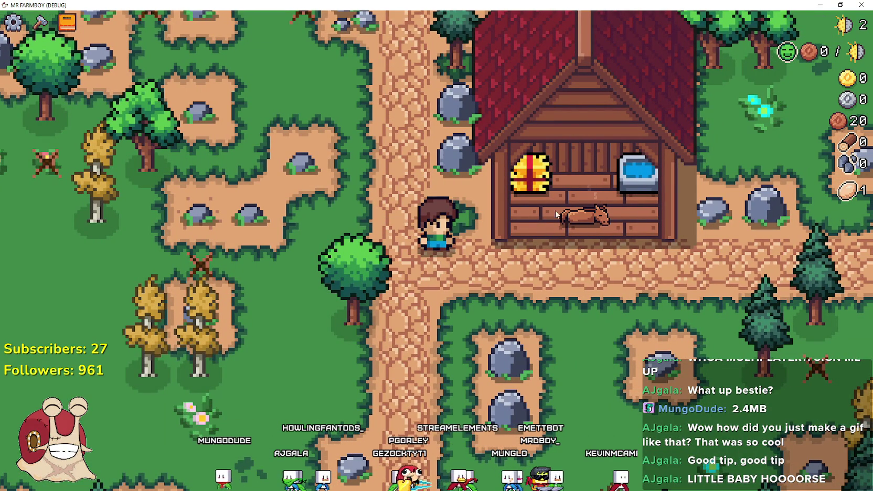
scroll(492, 193, "down", 2)
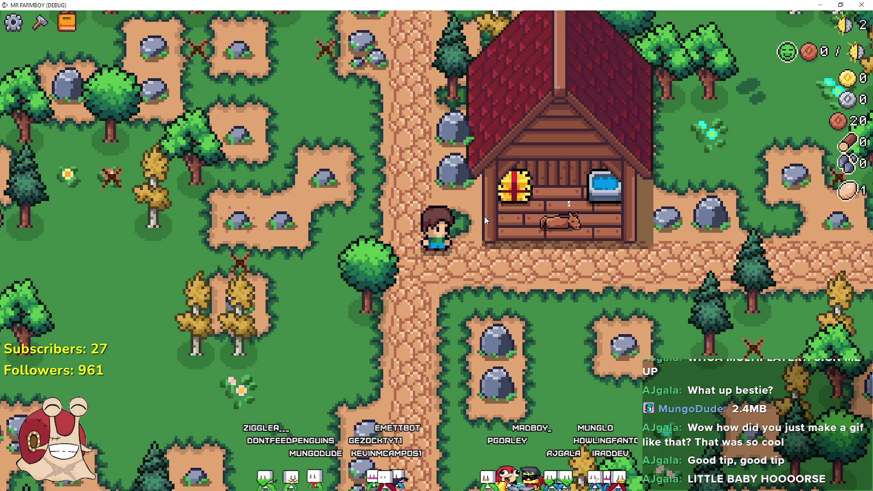
key("Escape")
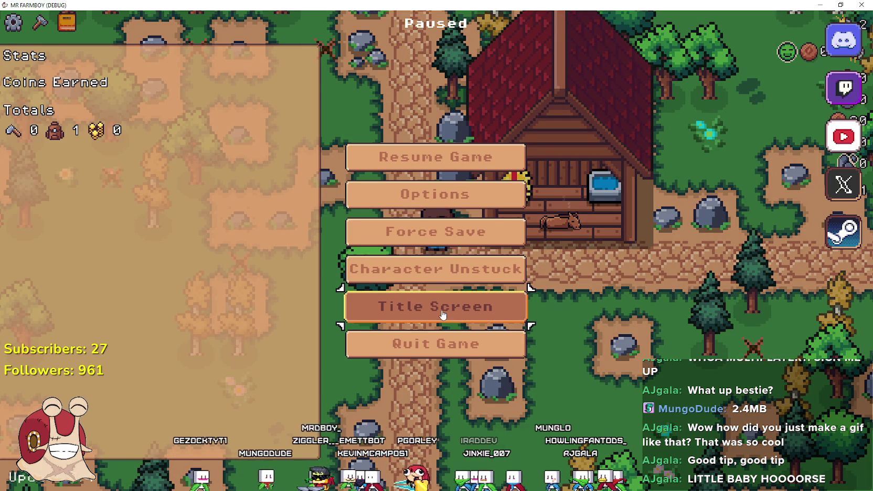
Quit to the title screen and load the Save 1 farm
key("Return")
left_click(429, 208)
scroll(498, 273, "down", 5)
scroll(460, 286, "up", 5)
scroll(460, 286, "up", 2)
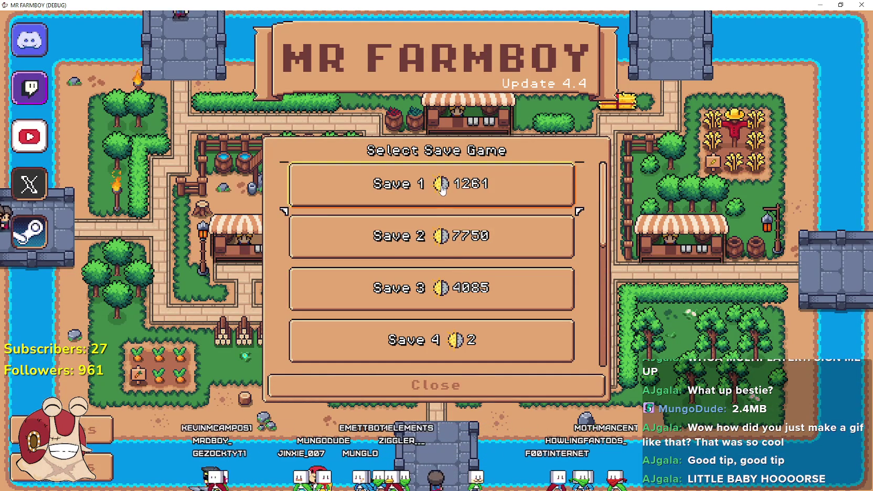
left_click(430, 181)
left_click(376, 193)
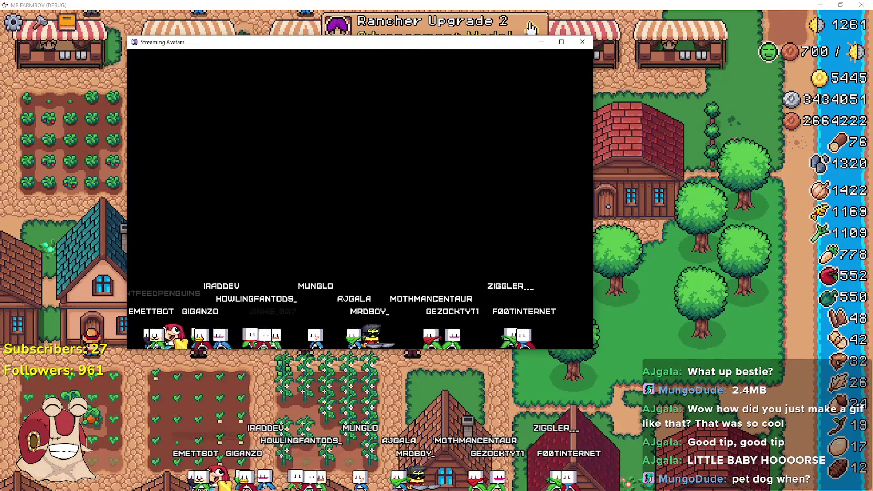
scroll(503, 226, "down", 3)
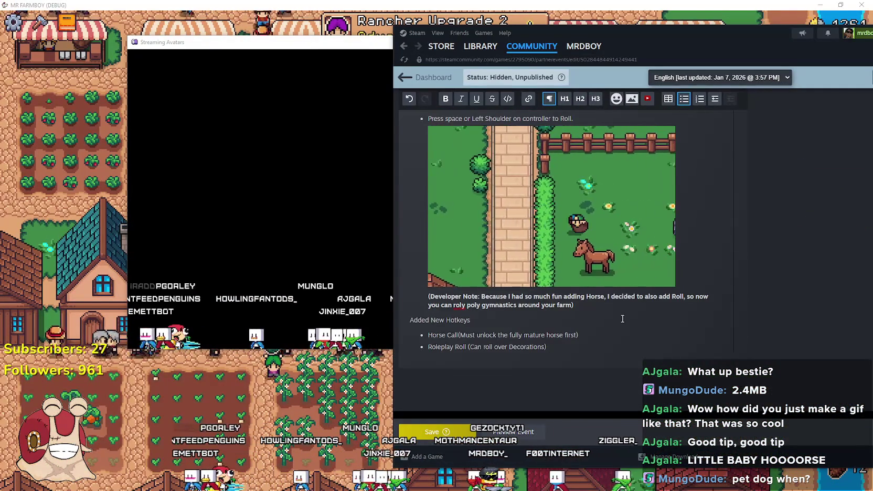
Insert a plain, non-bullet heading line above the first change in the list
scroll(460, 235, "up", 5)
scroll(459, 235, "up", 10)
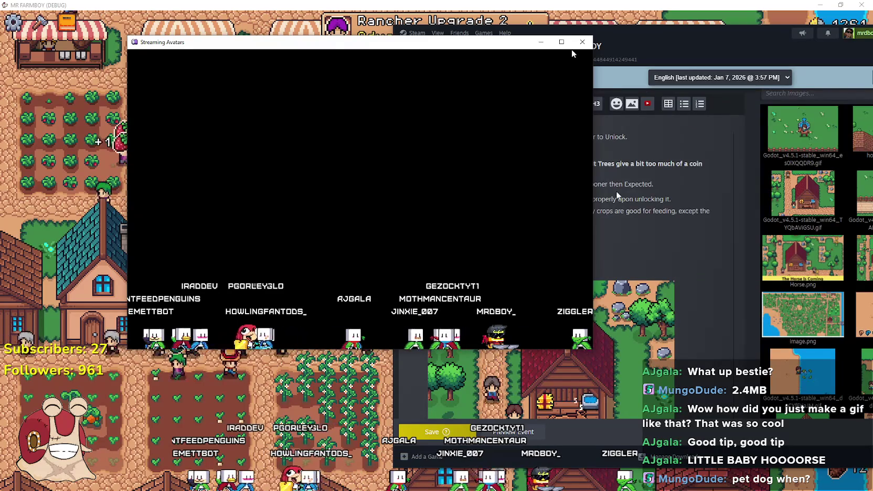
scroll(436, 287, "down", 12)
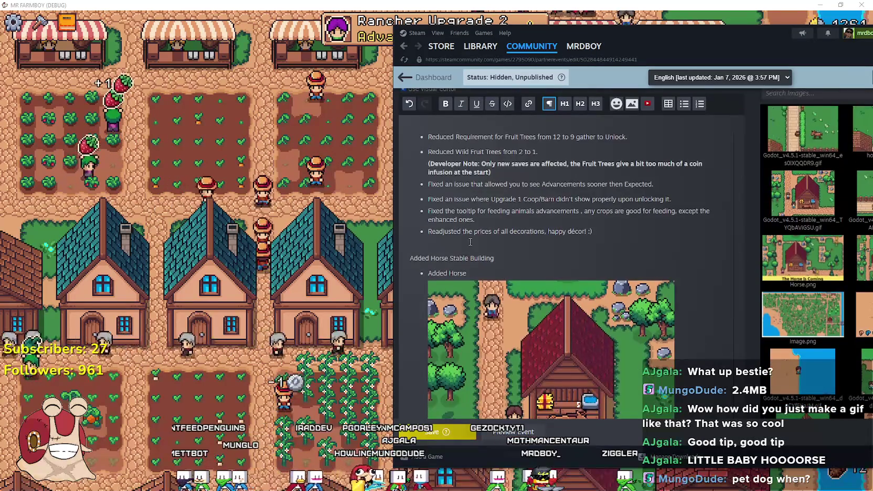
scroll(437, 288, "down", 4)
left_click(472, 355)
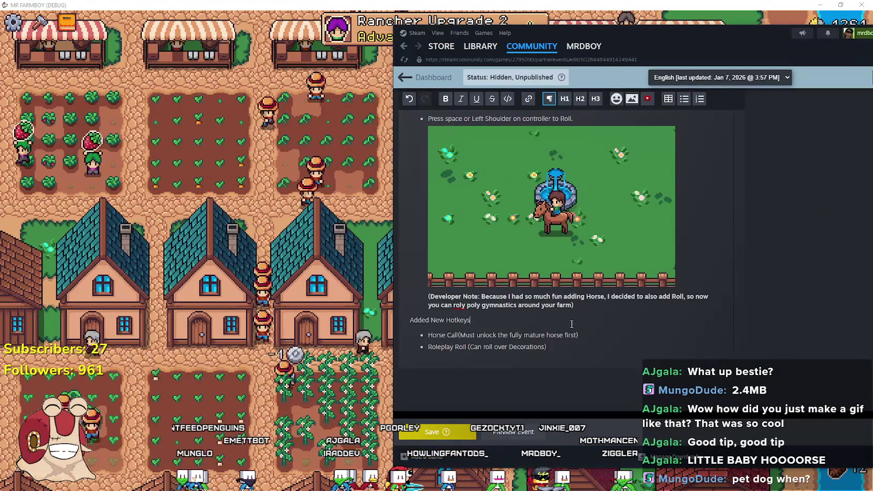
scroll(472, 353, "up", 15)
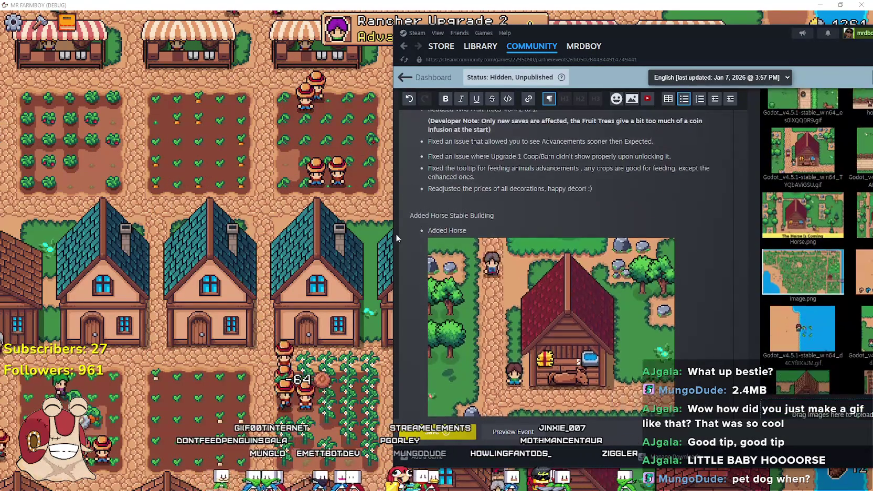
scroll(429, 257, "down", 3)
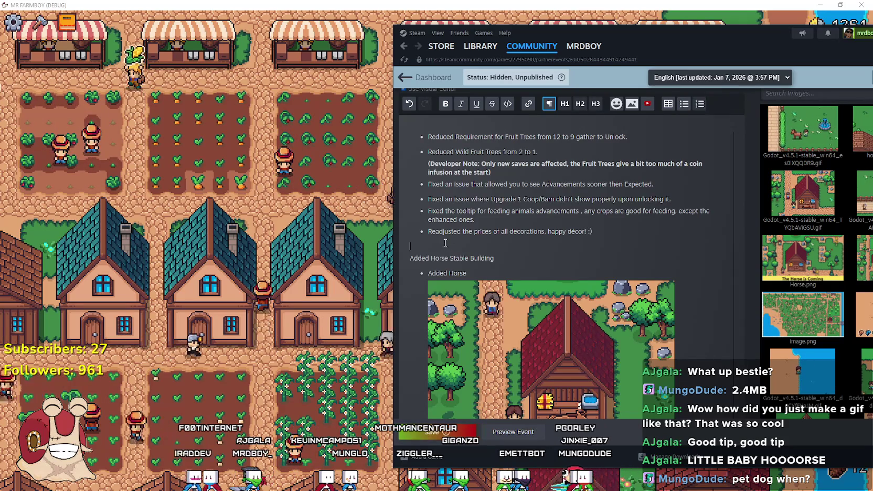
left_click(428, 136)
key("Return")
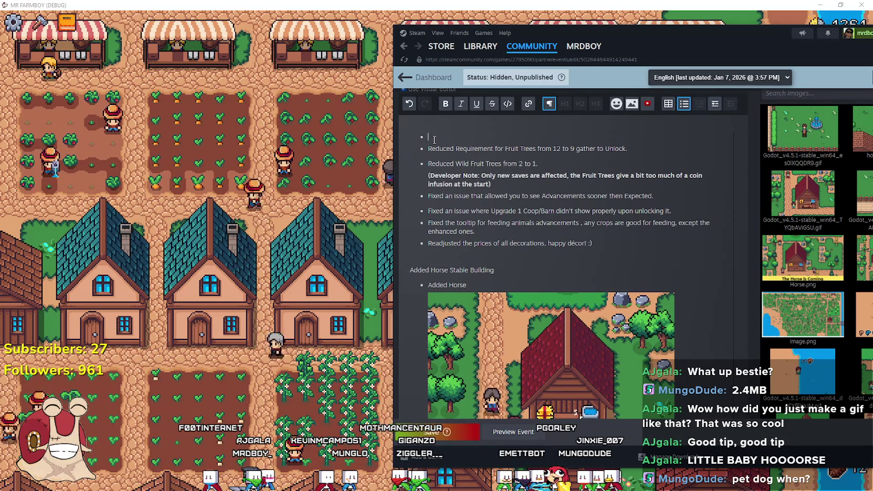
key("BackSpace")
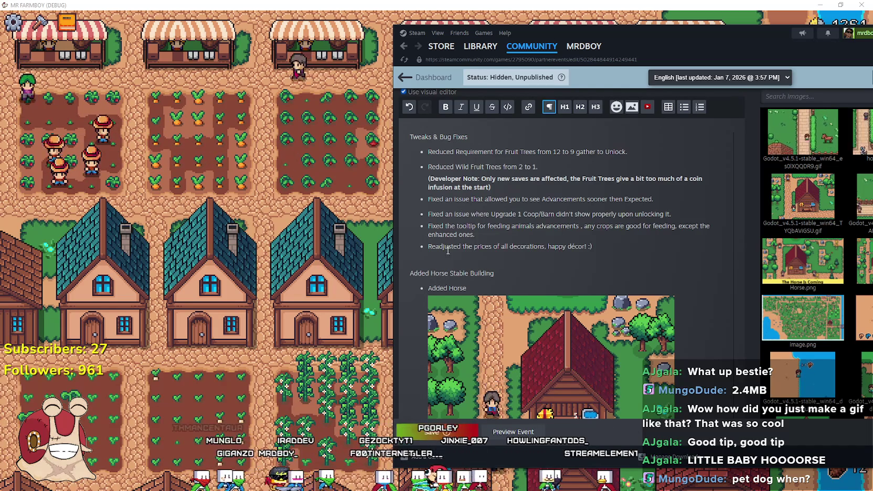
Remove the empty bullet after the prices line and the stray letter below the hotkeys
key("BackSpace")
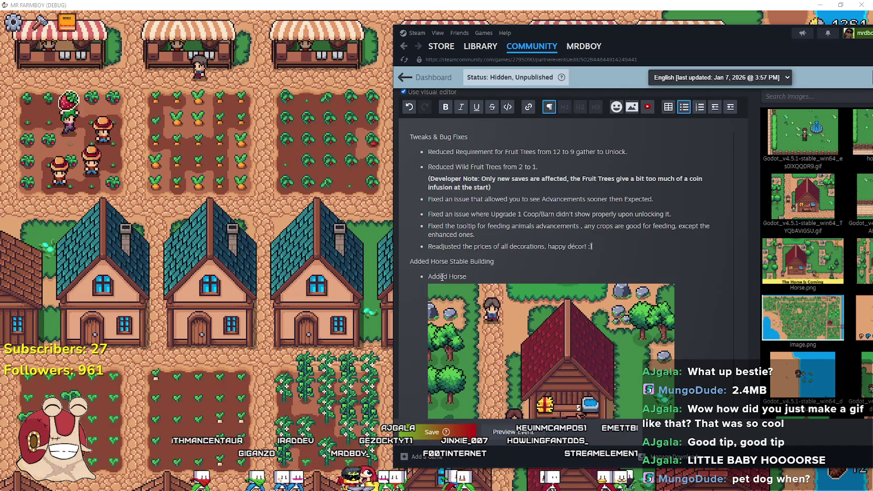
scroll(449, 257, "down", 10)
scroll(435, 250, "up", 15)
scroll(433, 243, "down", 12)
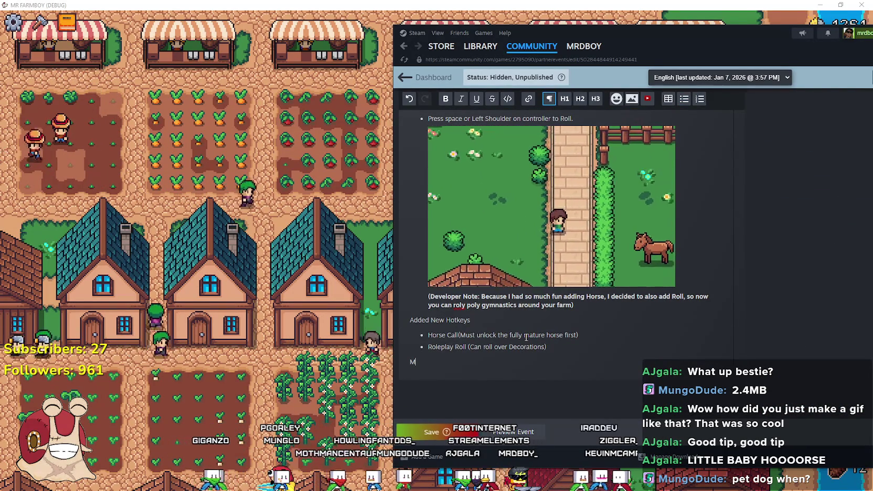
key("BackSpace")
Type the 'Foresters & Miners' heading line and start a new line beneath it
type("Foresters & Miners")
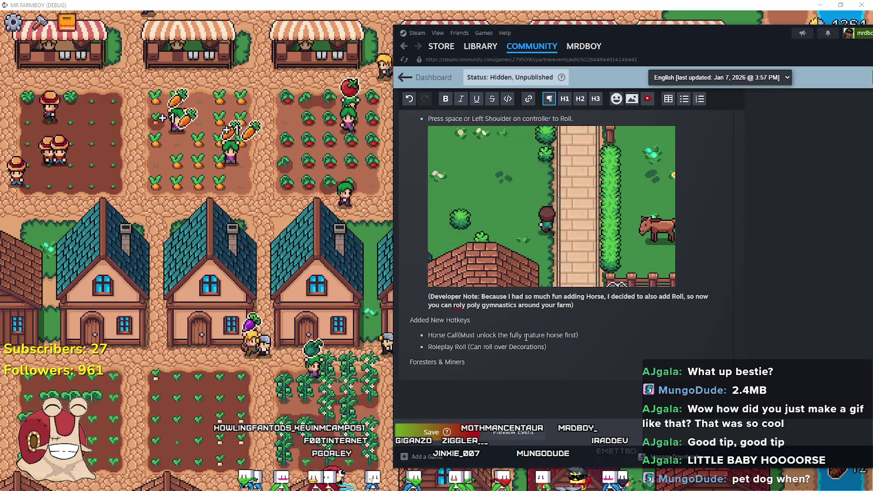
type("Work")
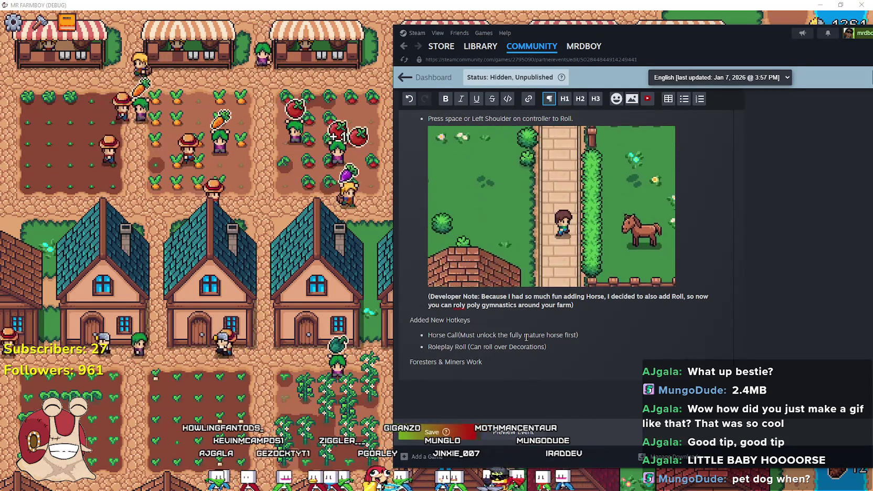
key("BackSpace")
key("BackSpace")
key("BackSpace")
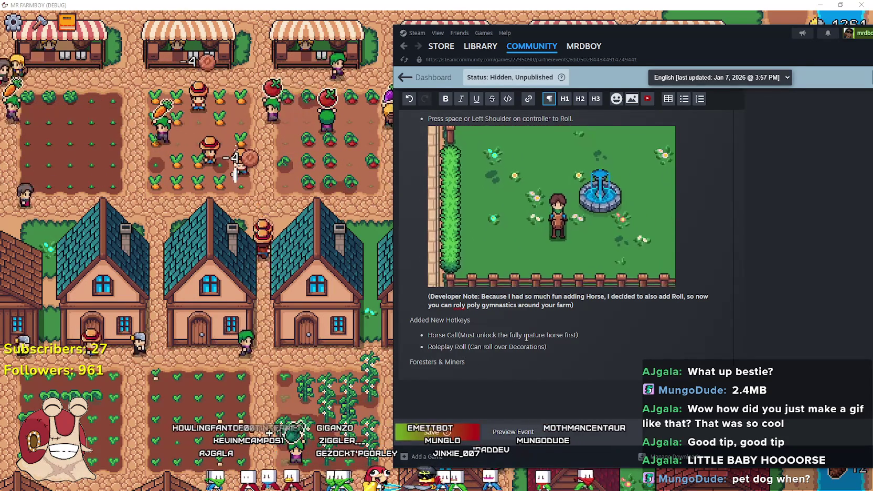
key("Return")
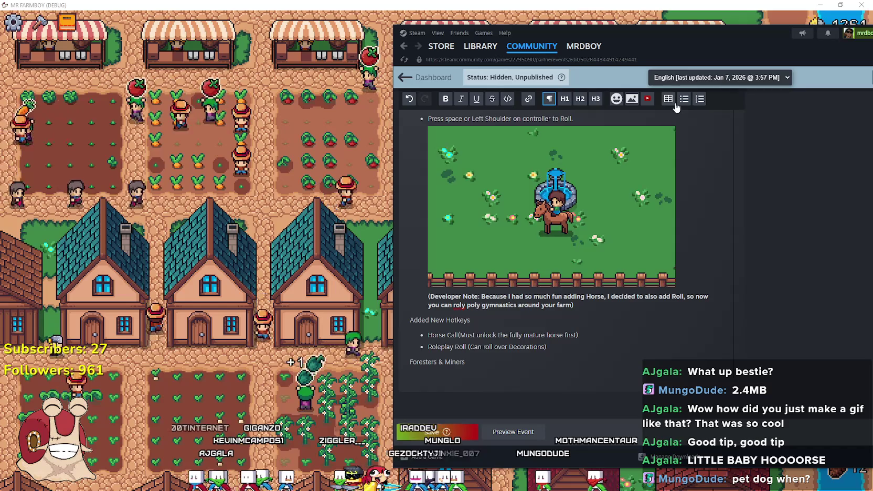
Add a bullet saying workers keep their chosen Tree or Rock until taking it to a Warehouse
left_click(684, 99)
type("Re")
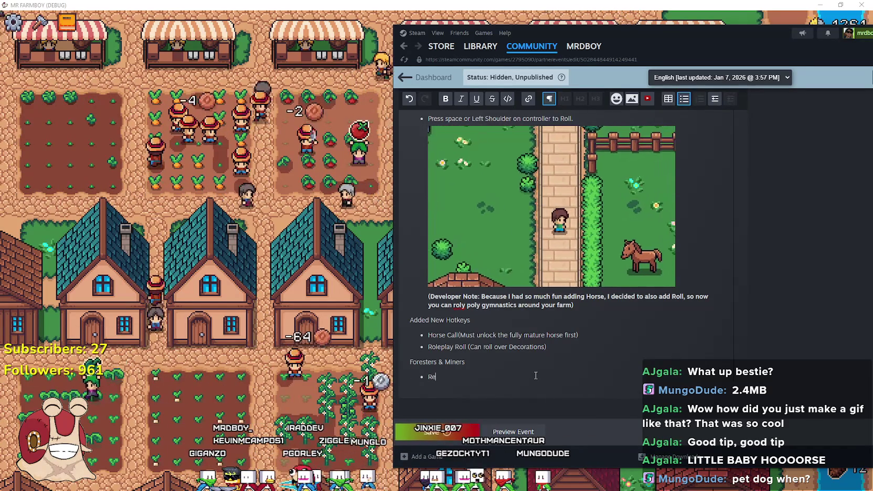
type("ade it so they stick to t")
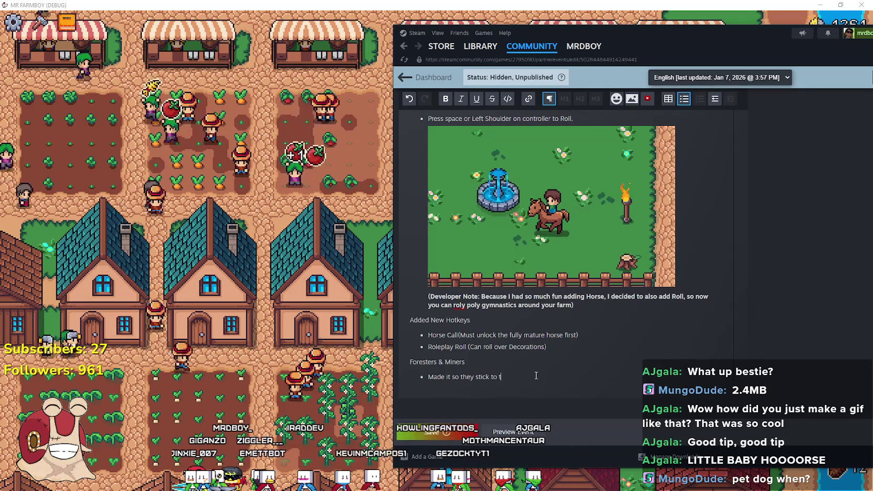
type("heir Tree")
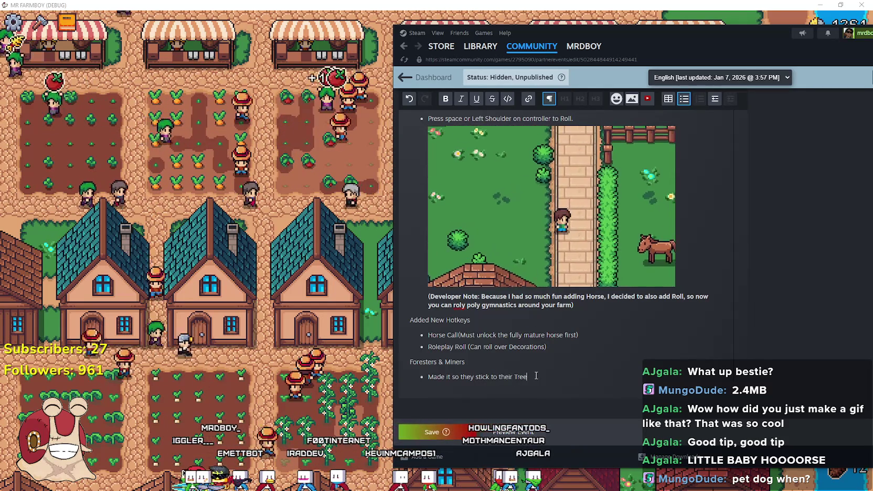
type(" or Rock ")
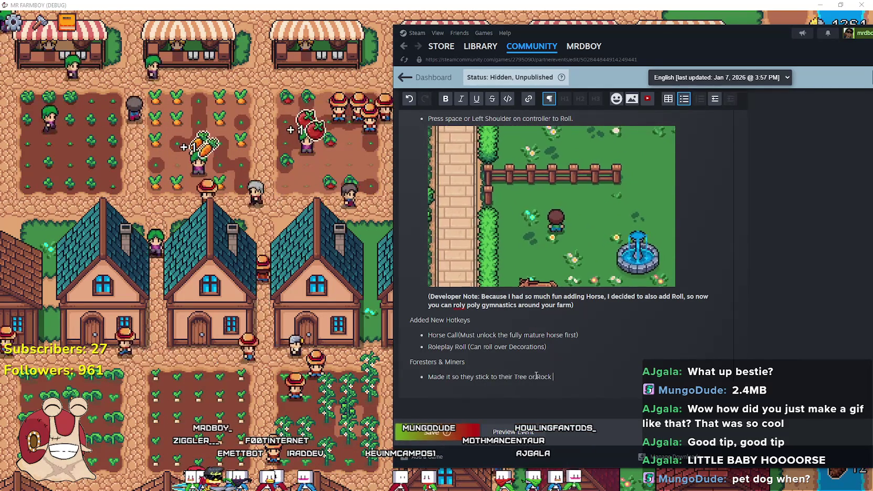
type("they choose up u")
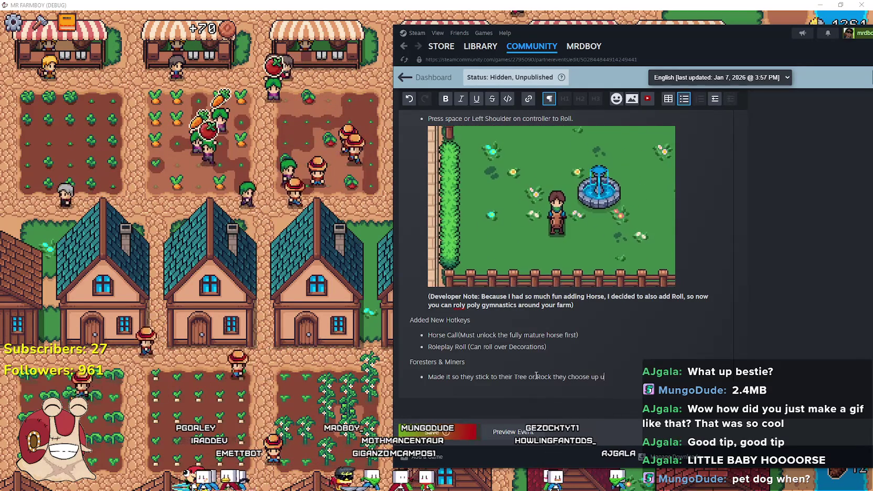
type("ntil hav")
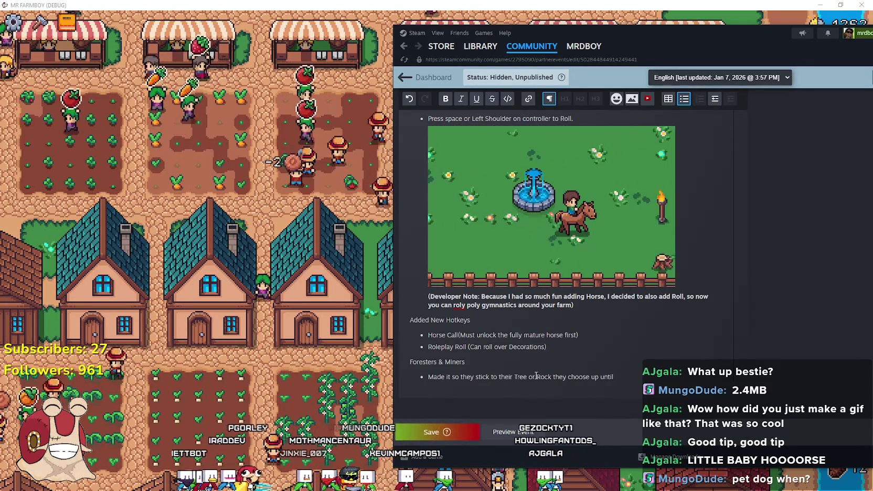
type("ing to")
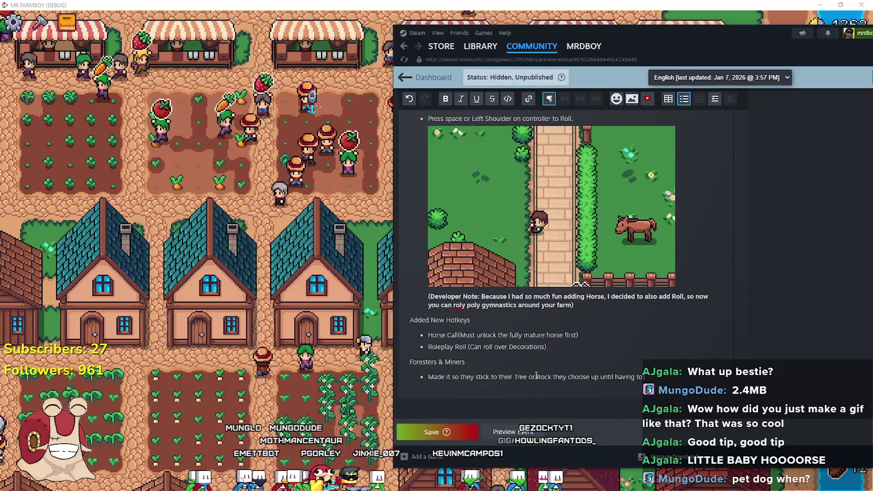
type(" take it to y")
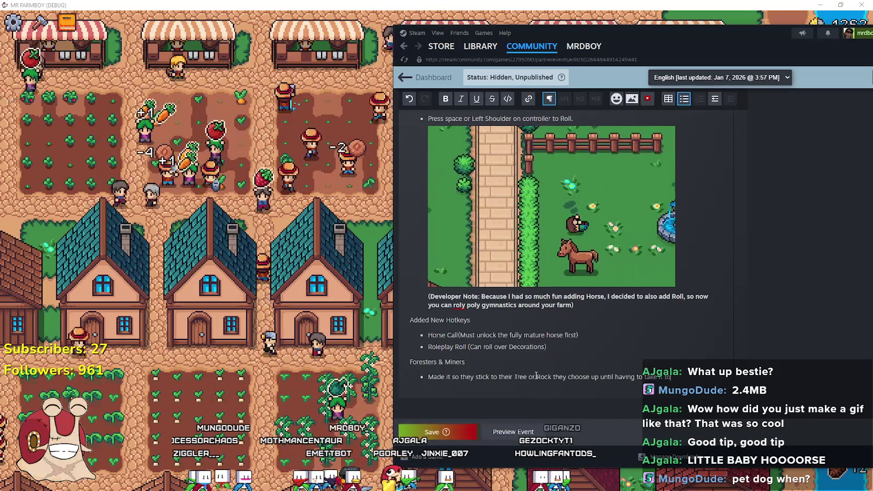
key("BackSpace")
type("a")
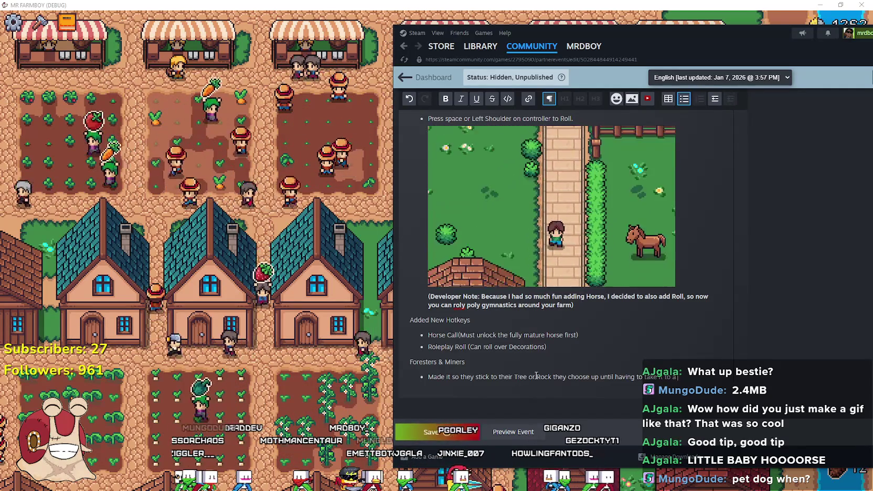
type(" Warehouse.")
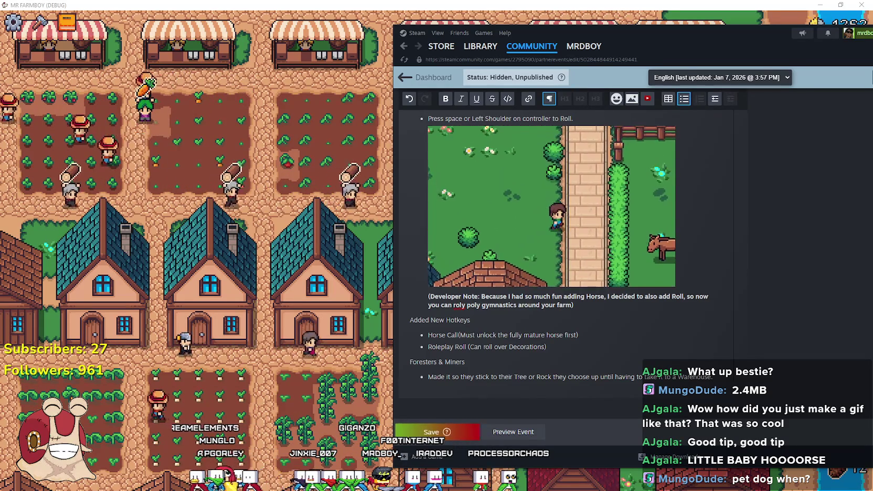
key("alt+Tab")
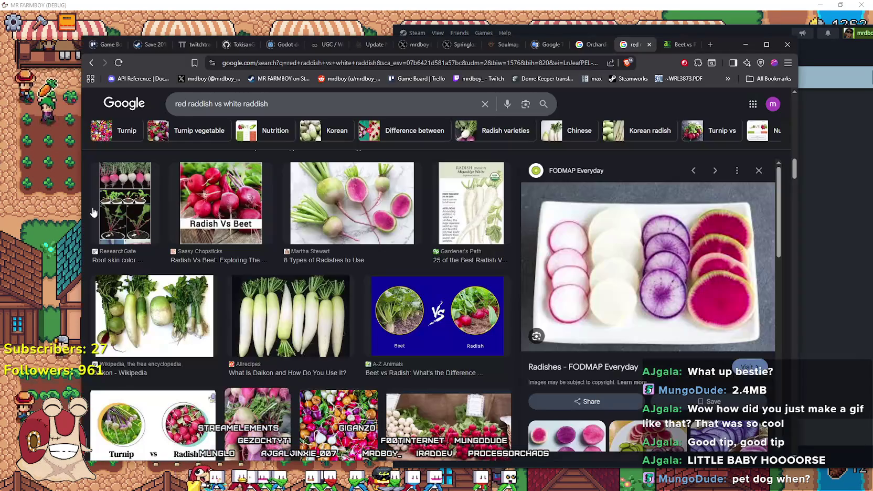
left_click(102, 45)
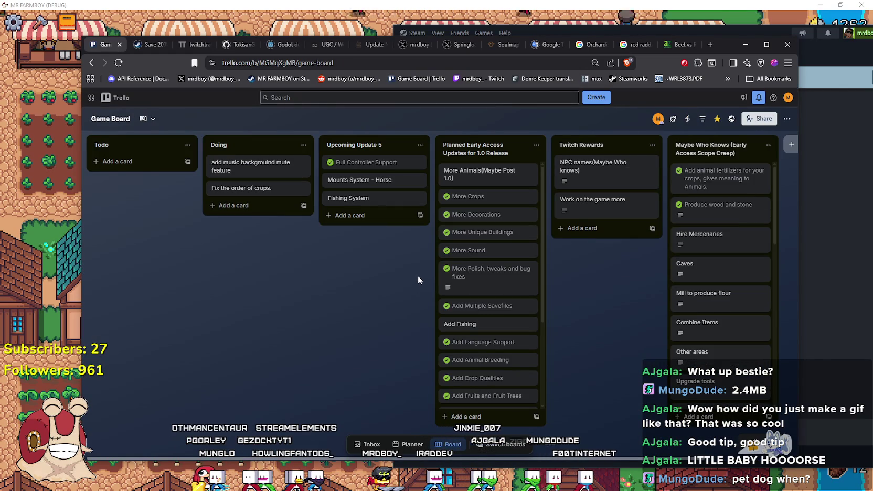
mouse_move(571, 458)
left_mouse_down()
mouse_move(693, 226)
mouse_move(677, 268)
mouse_move(676, 413)
mouse_move(660, 213)
left_mouse_up()
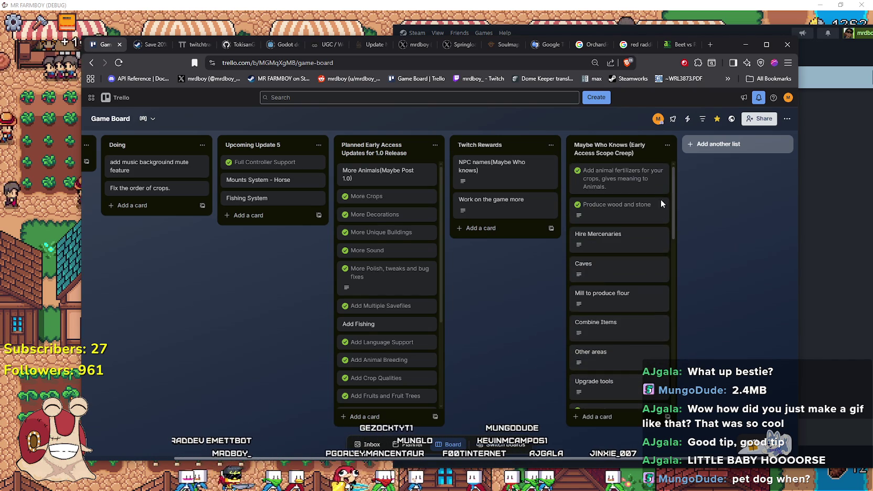
left_click_drag(595, 459, 424, 460)
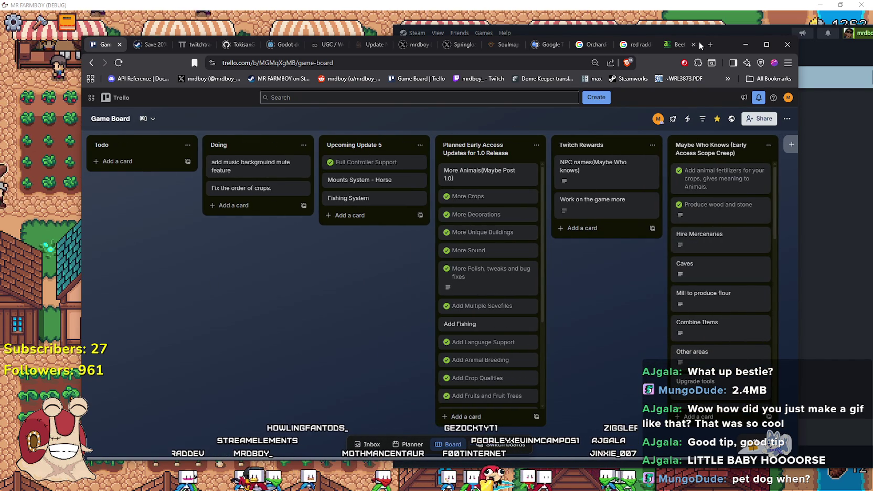
left_click(747, 45)
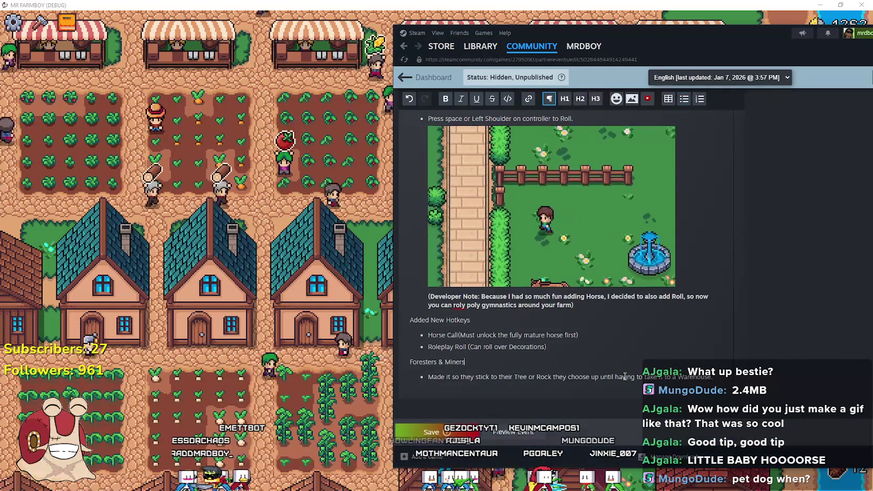
Rewrite the bullet as 'Improved their workflow. they will only choose one target and stick to it.'
left_click_drag(713, 376, 420, 378)
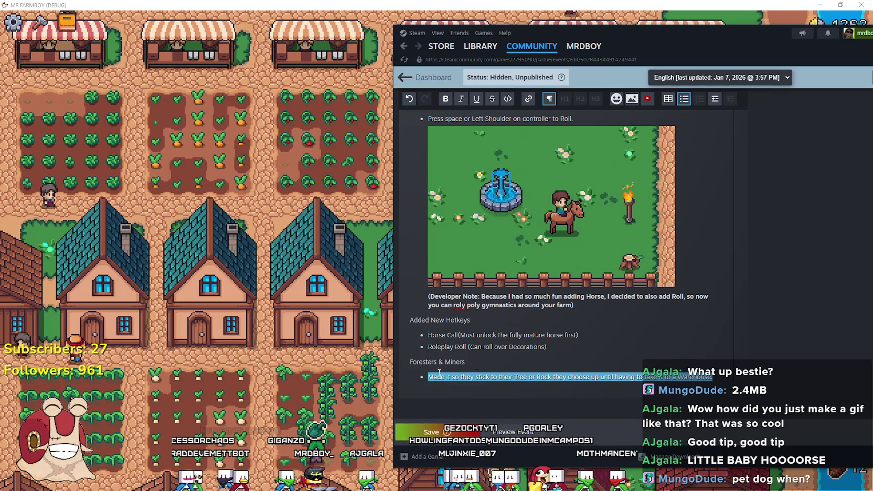
left_click(544, 376, "shift")
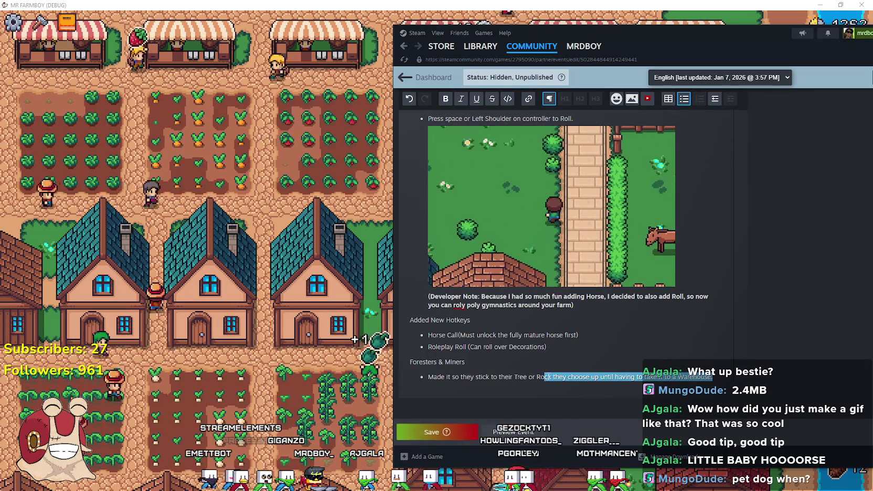
left_click(643, 377, "shift")
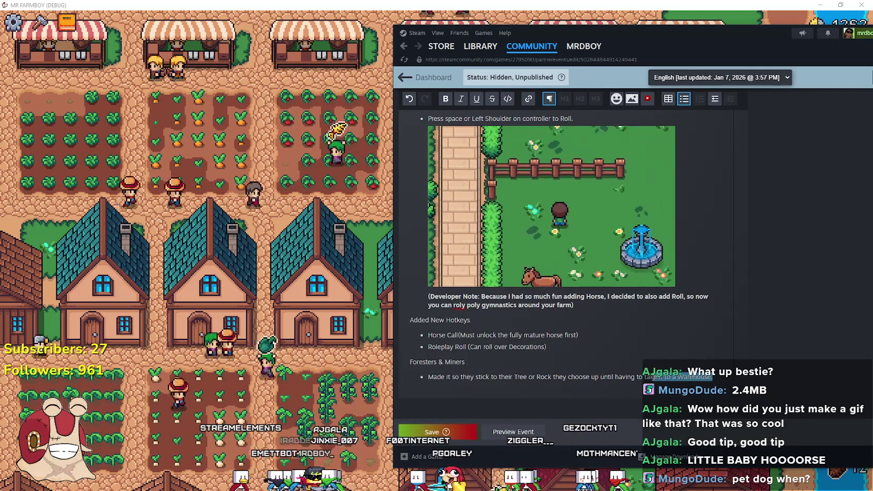
left_click(551, 376, "shift")
triple_click(448, 380)
key("BackSpace")
type("Improved ")
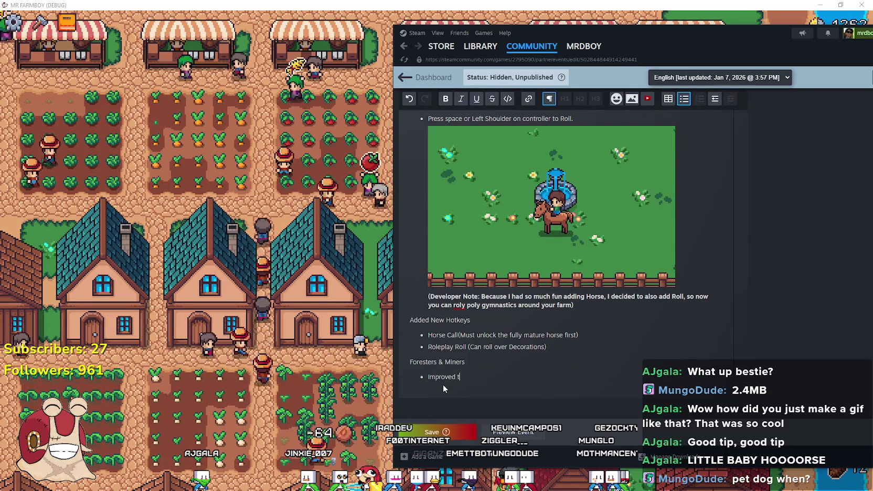
type("their workflow")
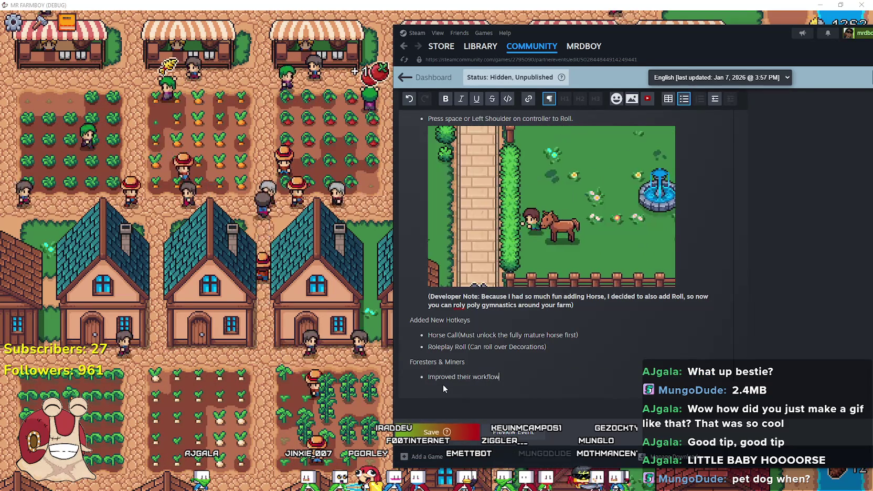
type(".")
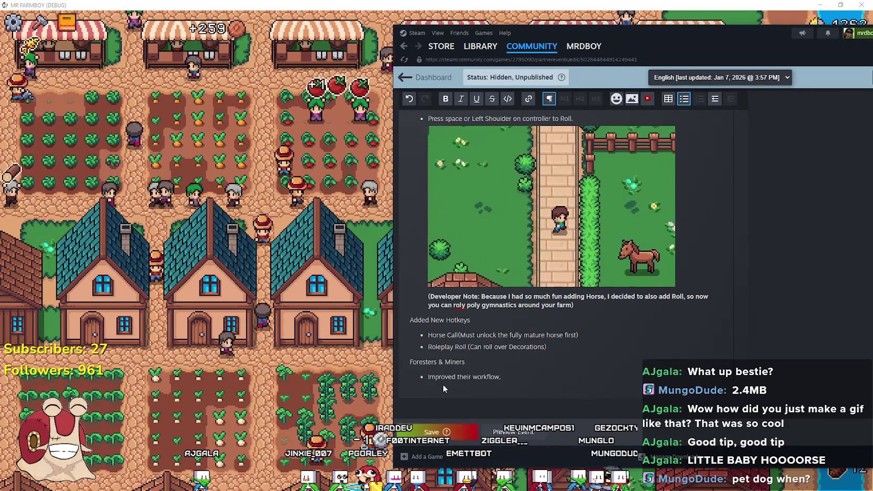
key("BackSpace")
type(", they")
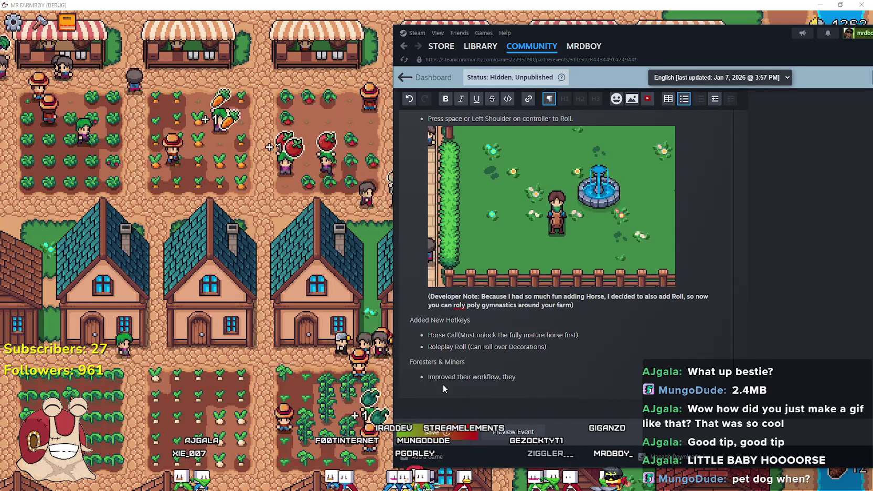
type("only care about 1")
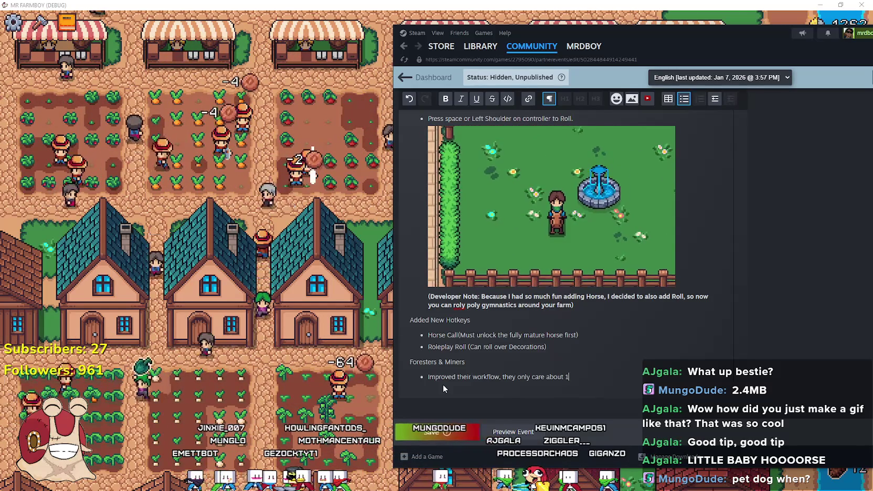
key("BackSpace")
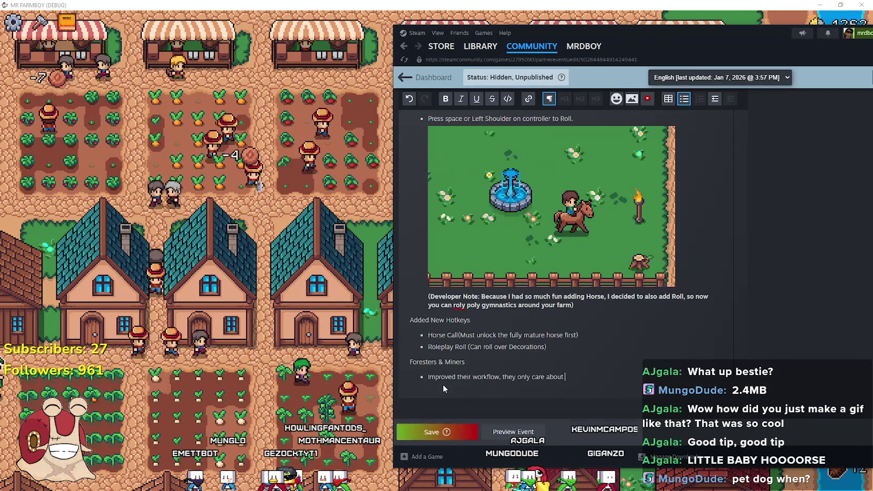
key("BackSpace")
key("BackSpace")
key("BackSpace")
type("will only choose one target and stick to it.")
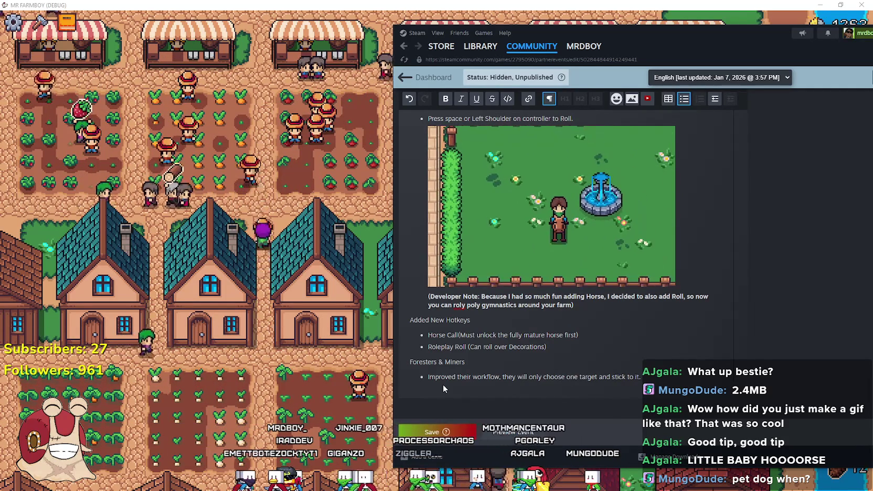
type(" until its time to")
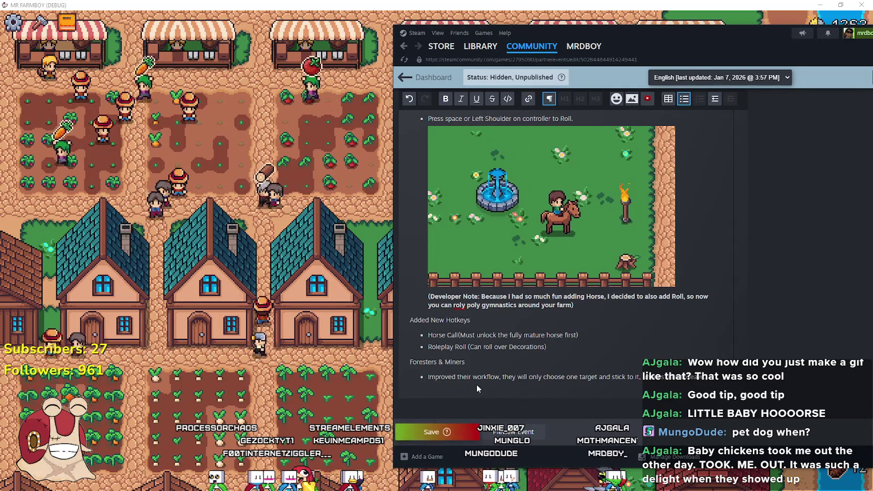
Append 'Tweaks' to the Foresters & Miners heading
left_click(488, 363)
type("Tweaks")
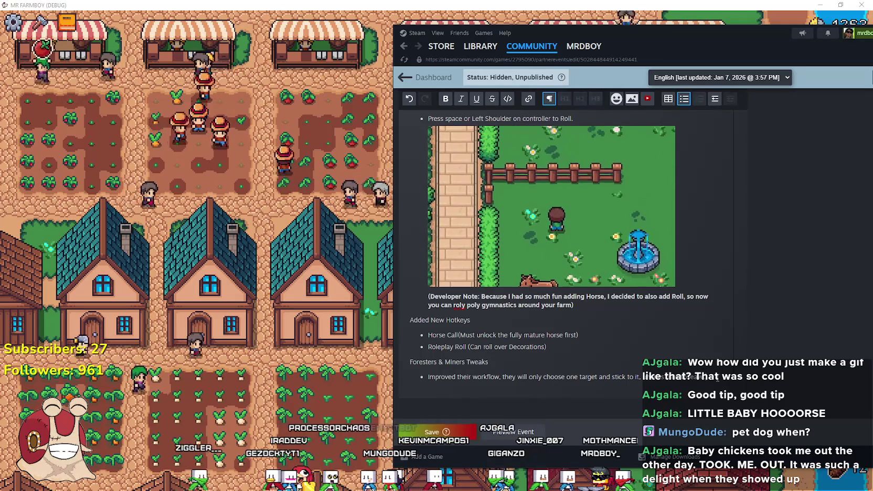
left_click(671, 379)
key("Return")
key("BackSpace")
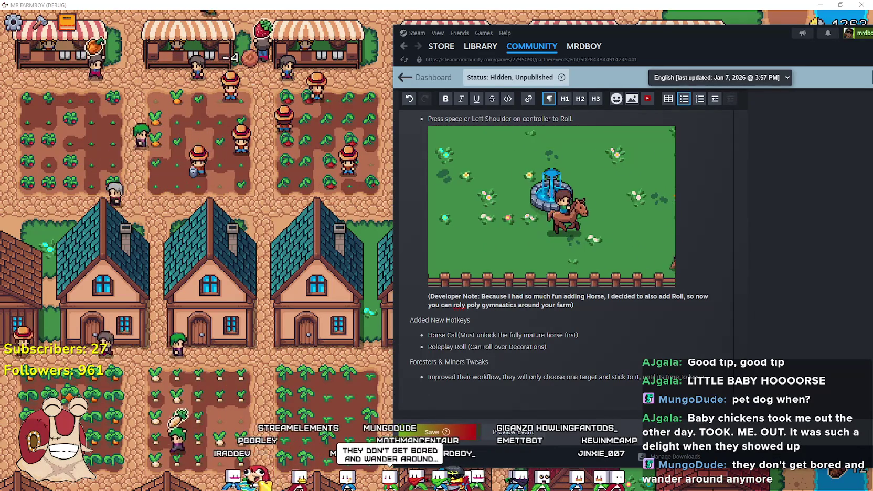
key("alt+Tab")
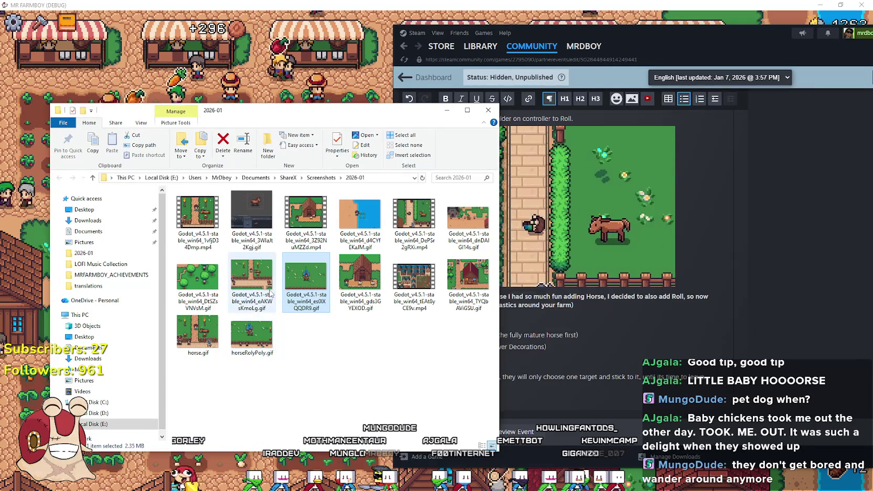
Drag the workers-among-trees GIF under the Foresters & Miners Tweaks bullet and save the event
left_click(215, 283)
left_click_drag(598, 390, 599, 388)
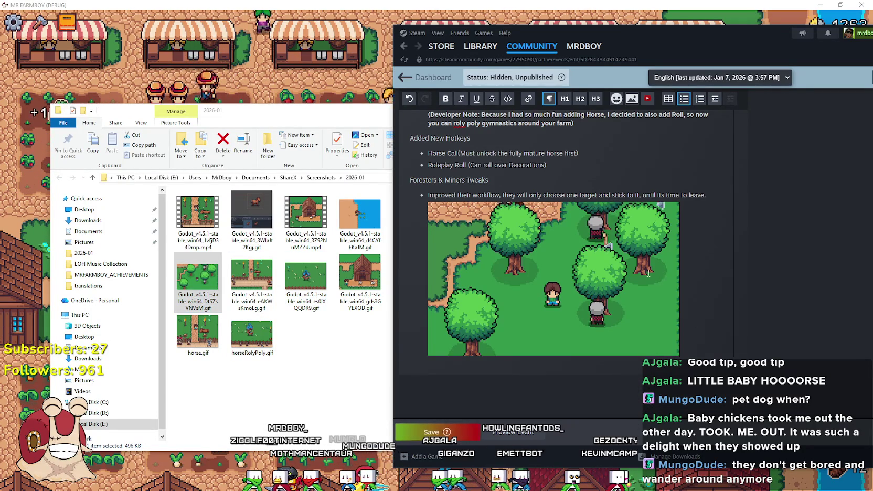
left_click(431, 432)
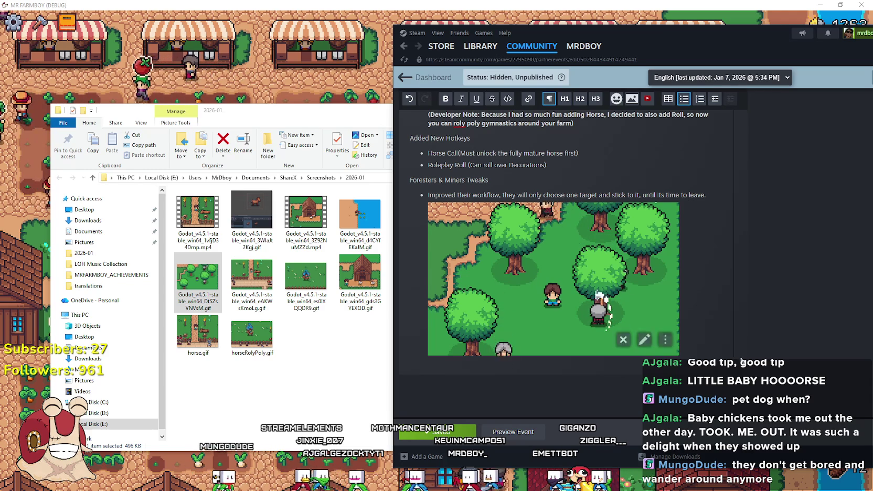
scroll(726, 334, "up", 1)
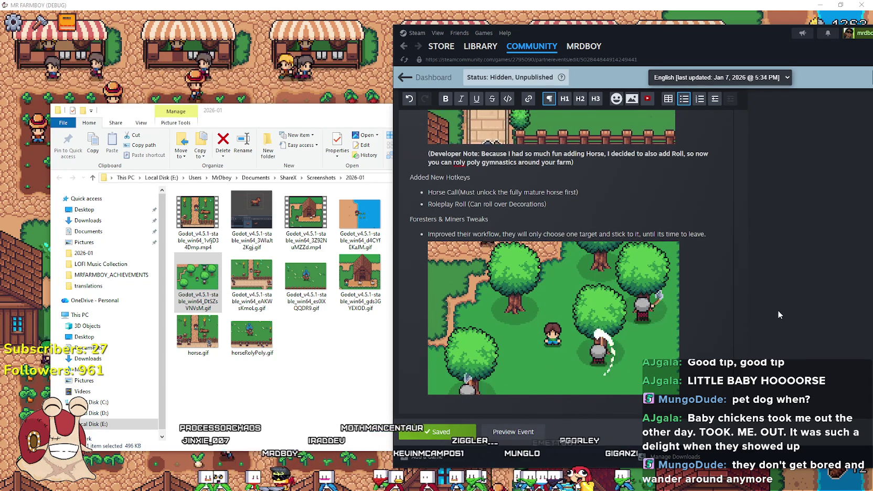
scroll(761, 302, "up", 1)
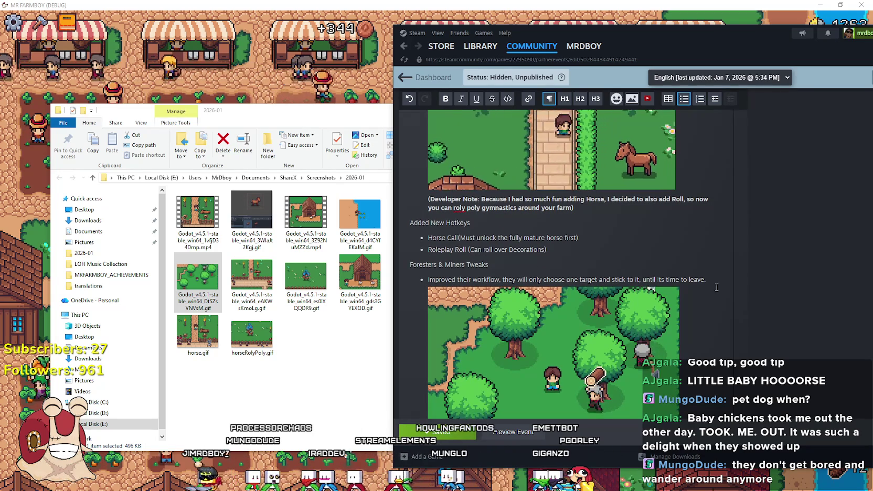
Paste a bold developer note as a plain line below the workflow bullet and edit its wording
left_click(713, 290)
key("Return")
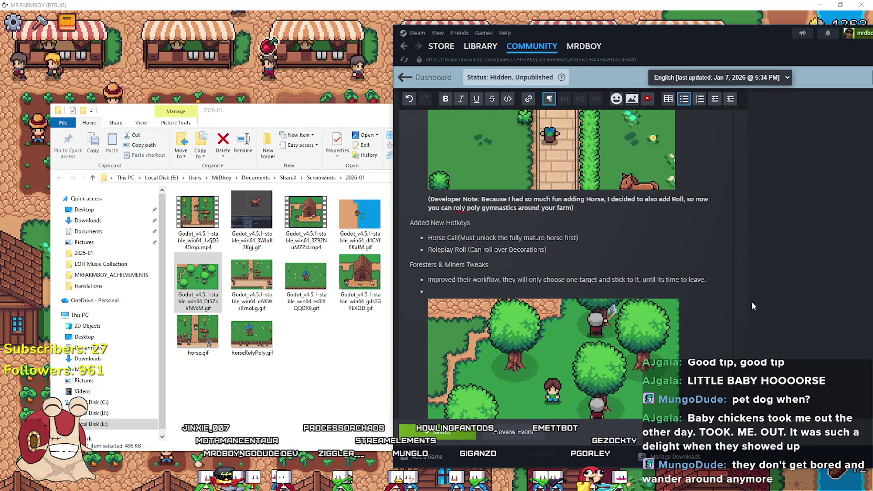
key("BackSpace")
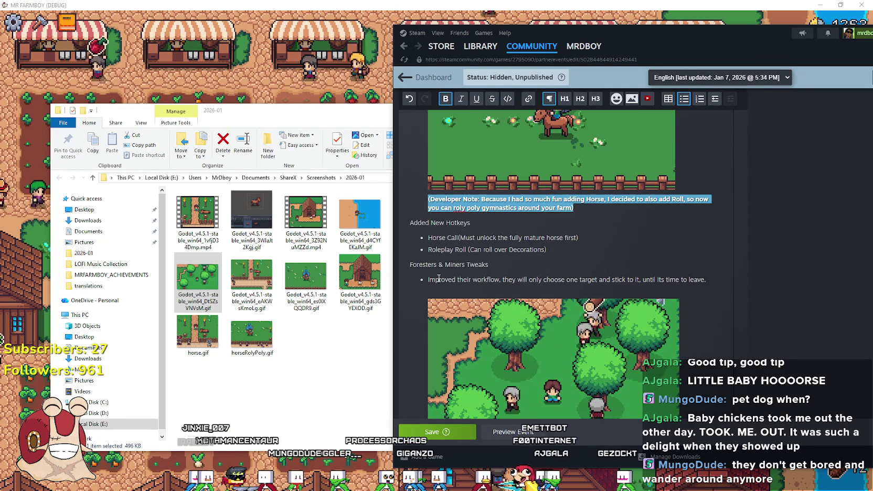
type("(Developer Note: Because I had so much fun adding Horse, I decided to also add Roll, so now you can roly poly gymnastics around your farm)")
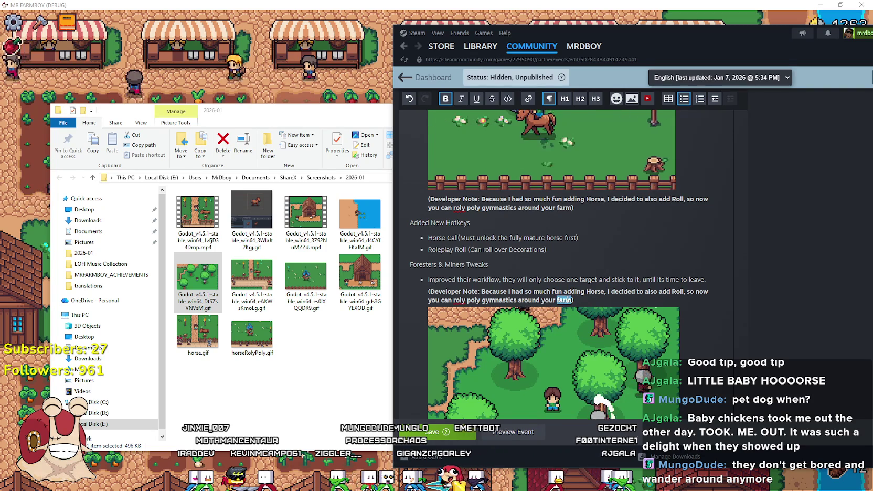
type("This should improve the accumi")
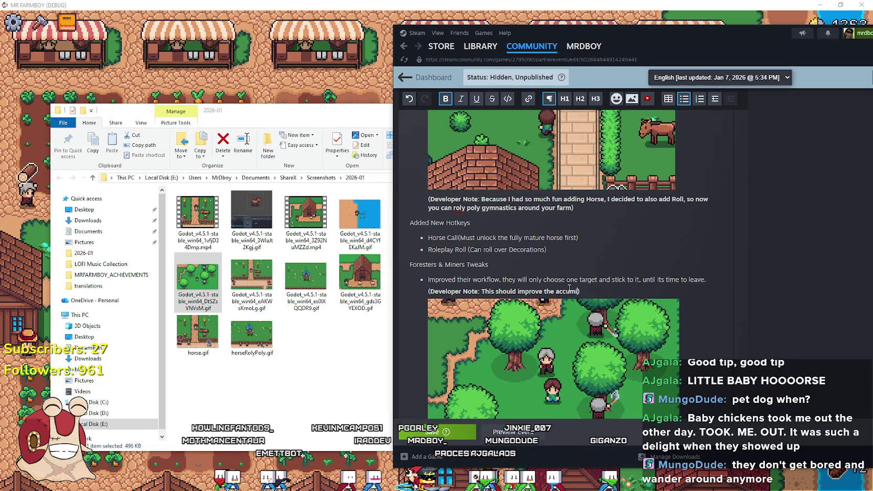
type("resources, greatly")
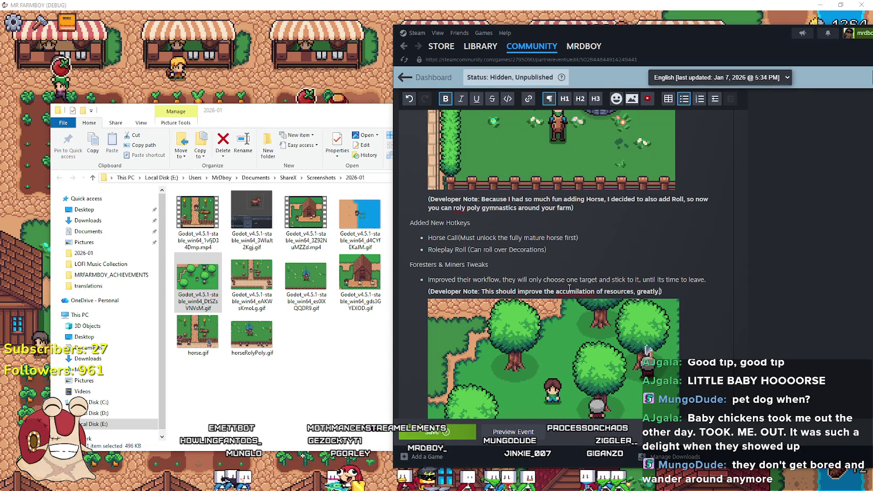
Correct 'accumilation' to 'accumulation' using the spelling suggestions
right_click(567, 290)
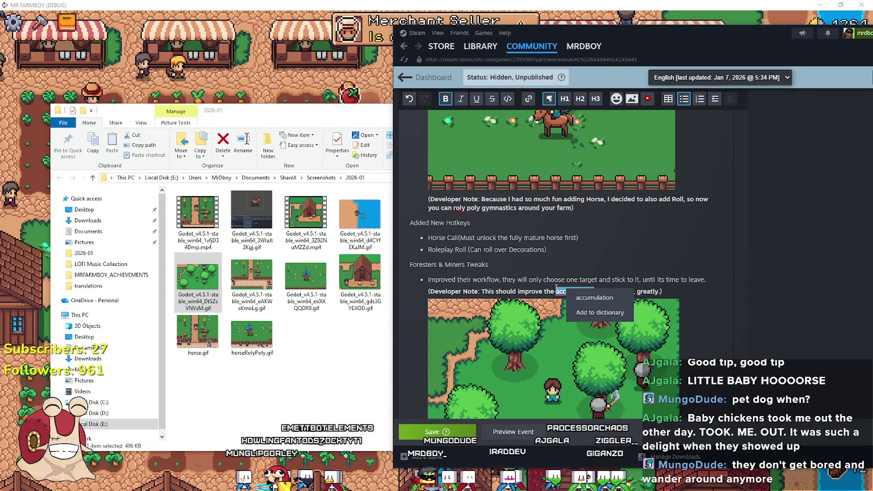
left_click(555, 290)
key("shift+Home")
left_click(567, 290)
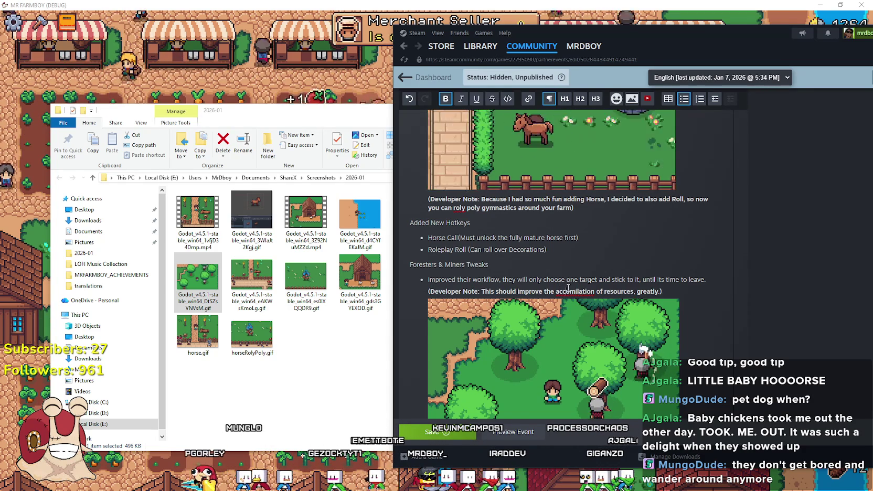
right_click(568, 290)
key("Escape")
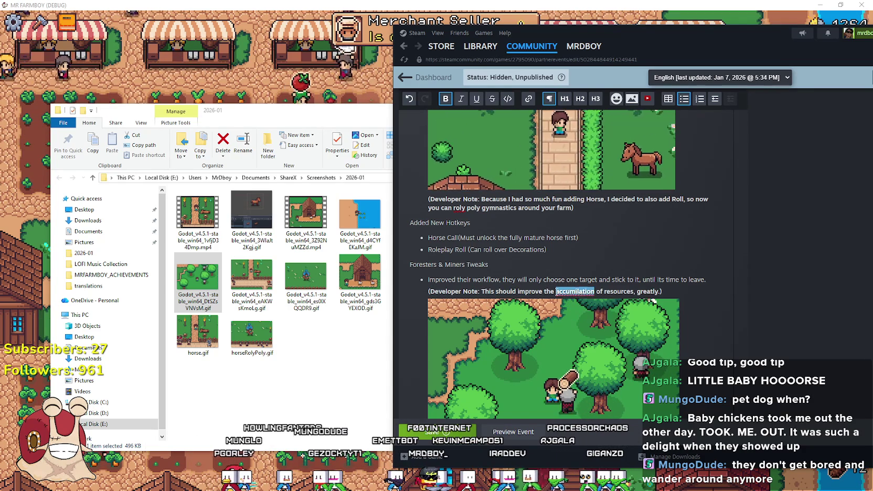
right_click(569, 292)
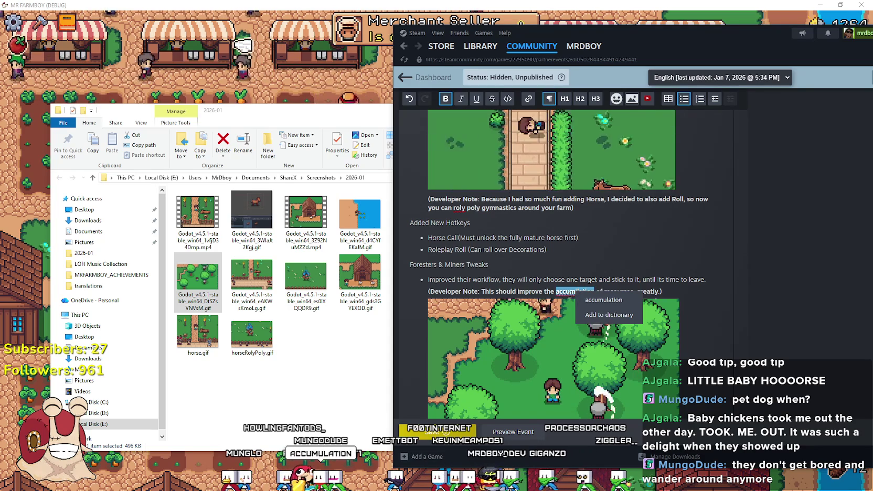
left_click(597, 300)
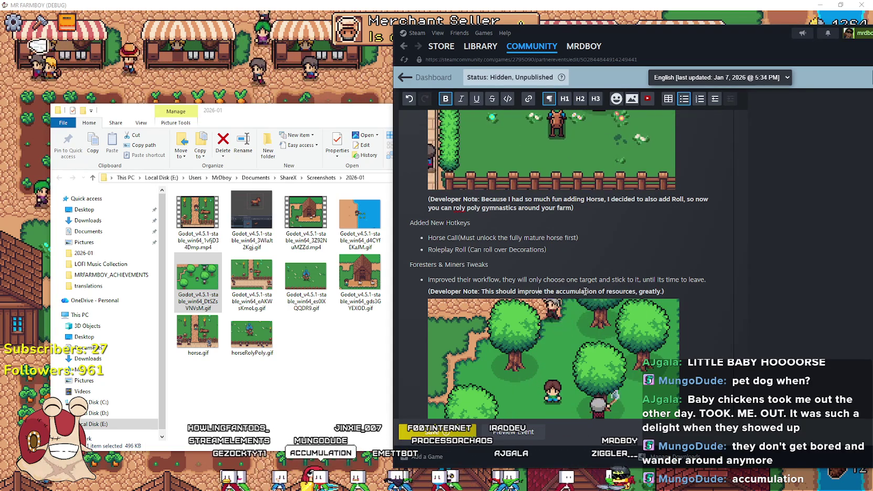
double_click(568, 290)
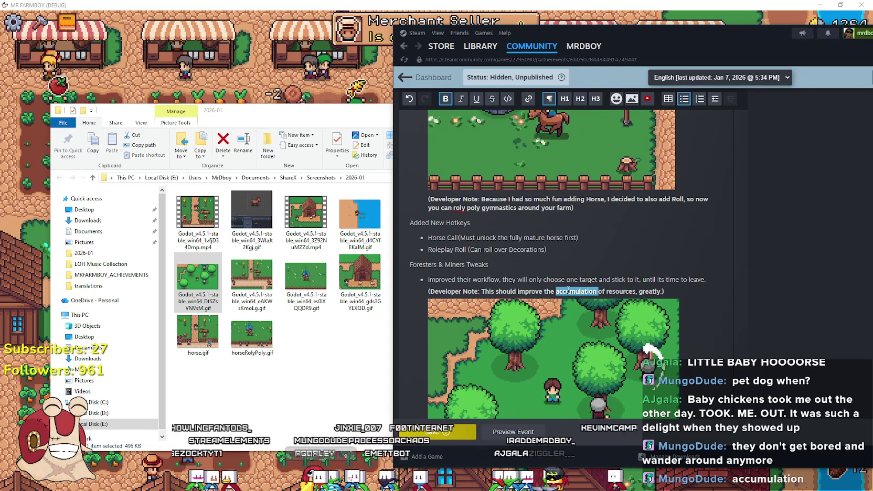
left_click(570, 292)
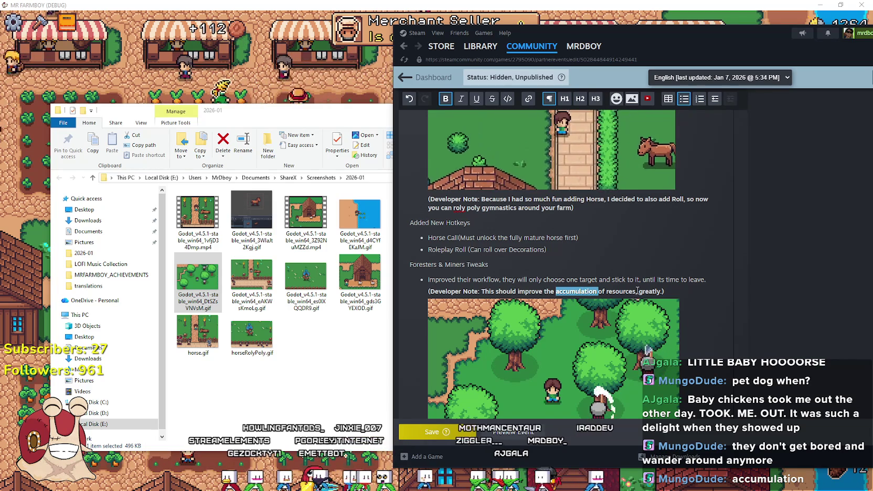
End the note with 'because they no longer need to jump around other targets…' and save
left_click(662, 291)
type("becaus")
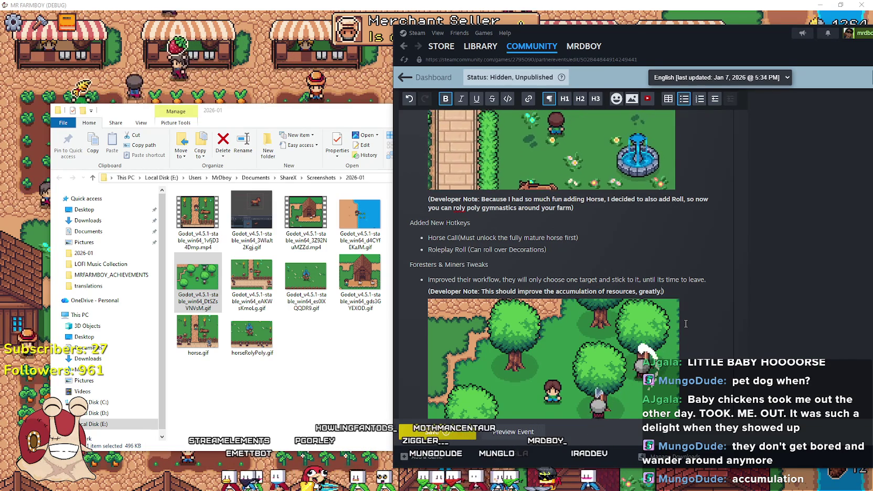
type("e they n")
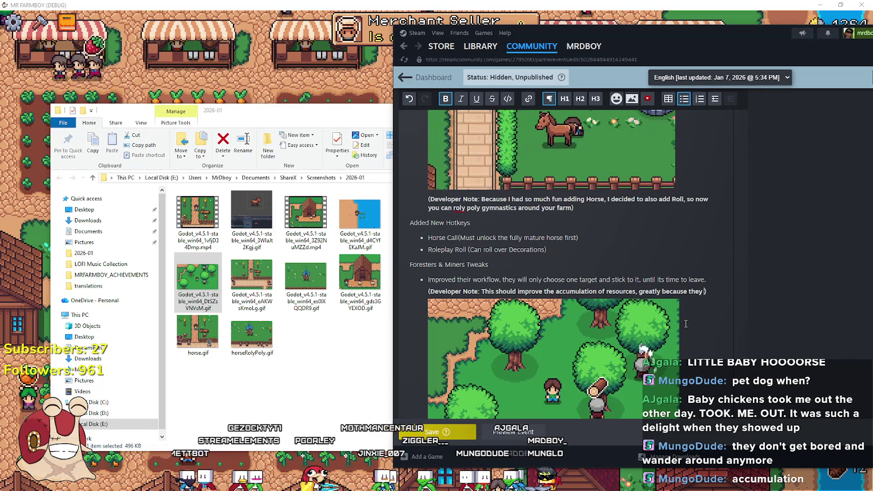
type("o longer need to ")
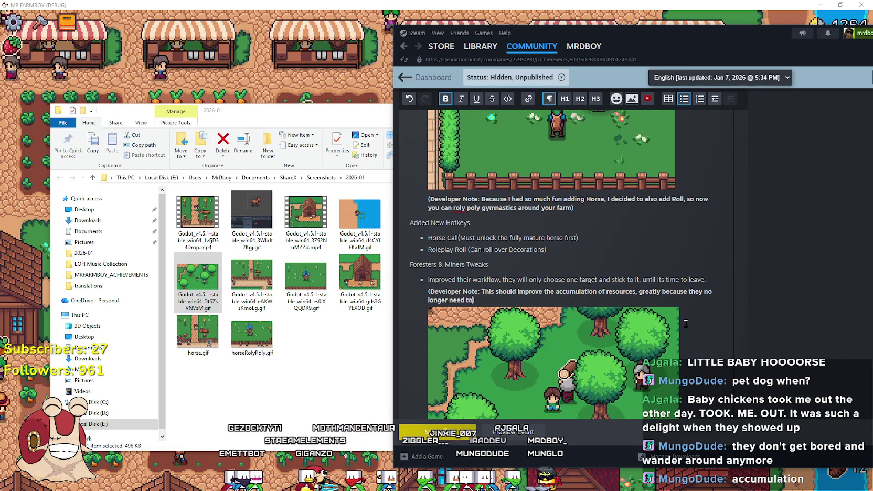
type("go")
key("BackSpace")
key("BackSpace")
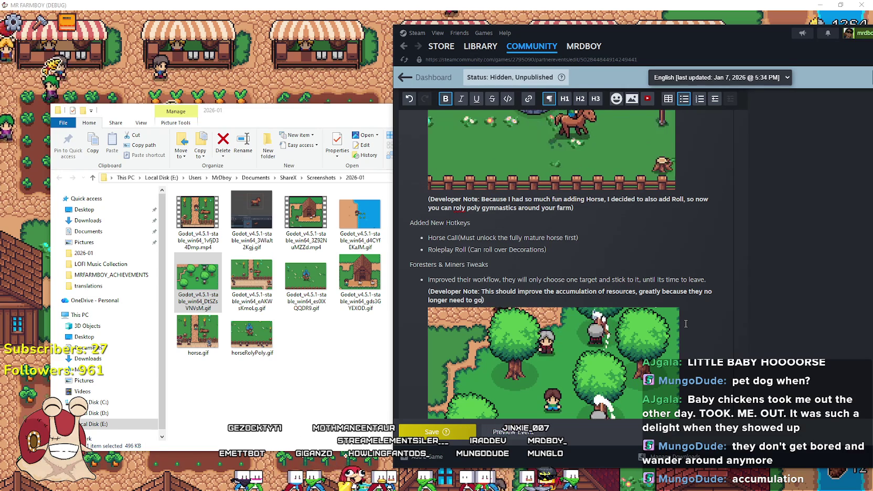
type("ju")
type("mp around o")
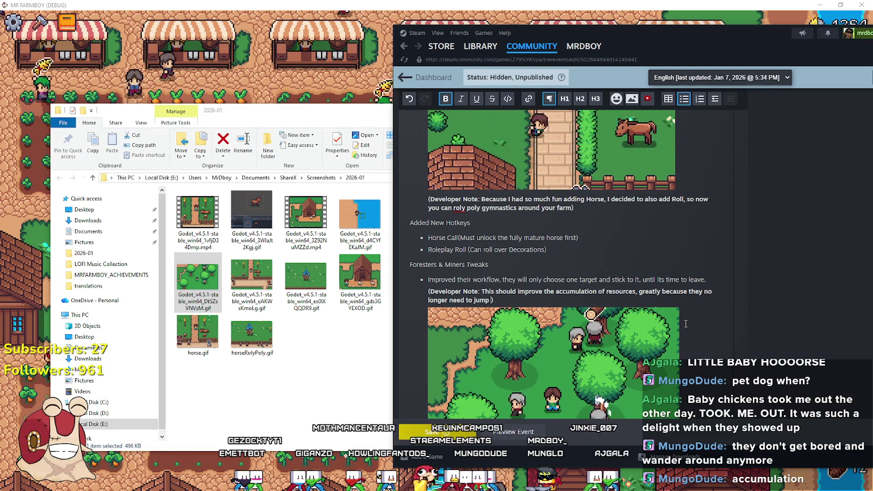
type("ther targ")
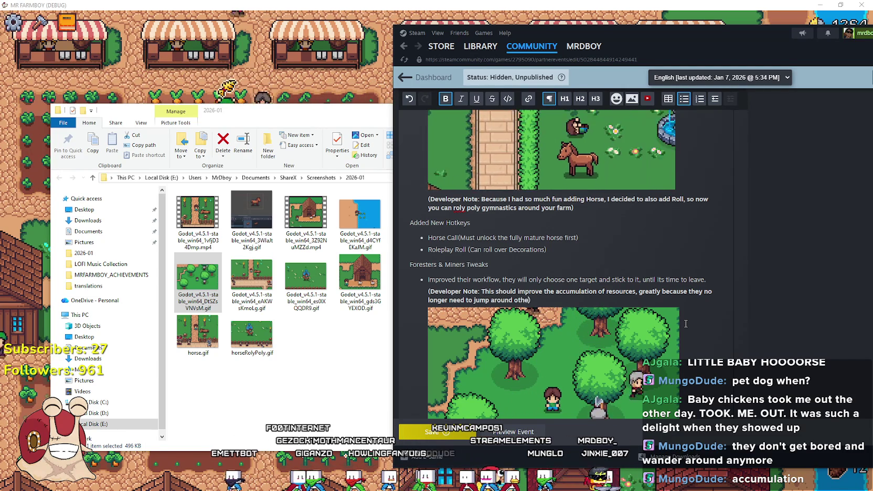
type("ets ")
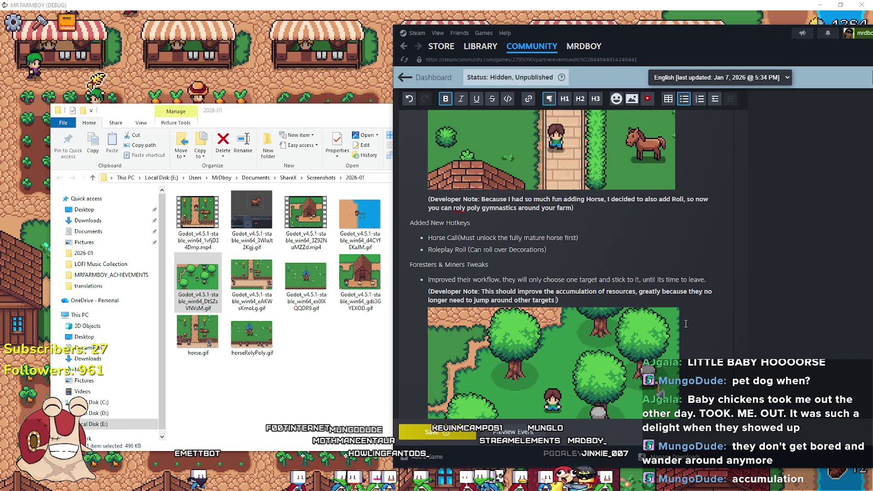
type("and then")
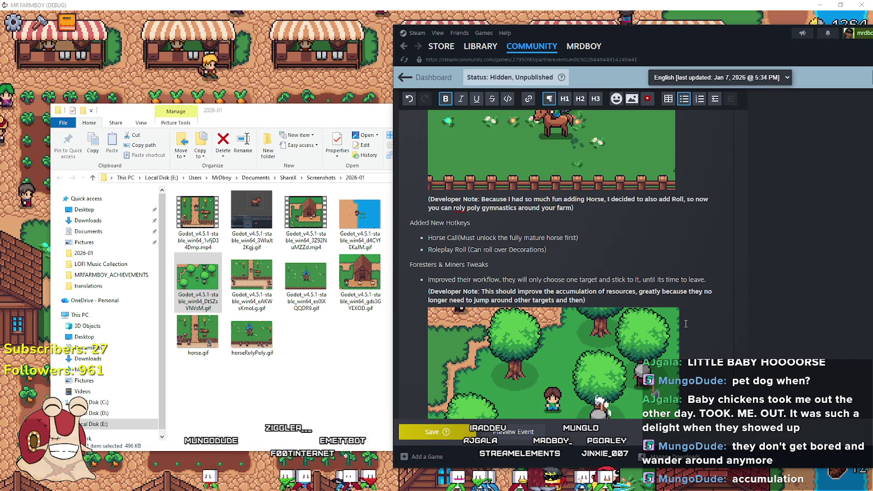
type(" r")
type("eturn to wareho")
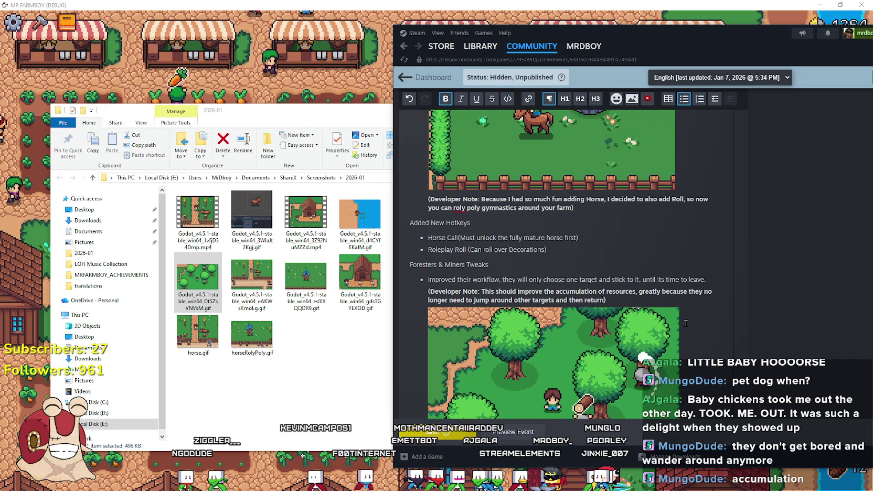
type("use.")
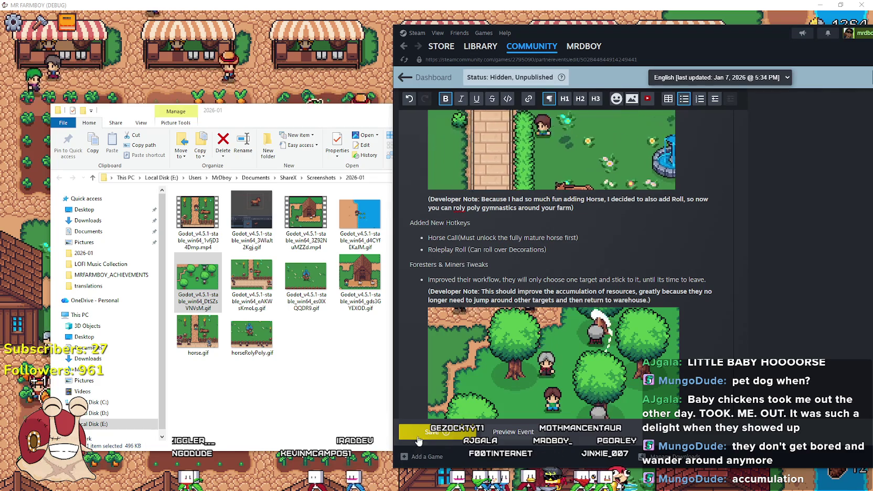
left_click(440, 431)
scroll(660, 219, "down", 2)
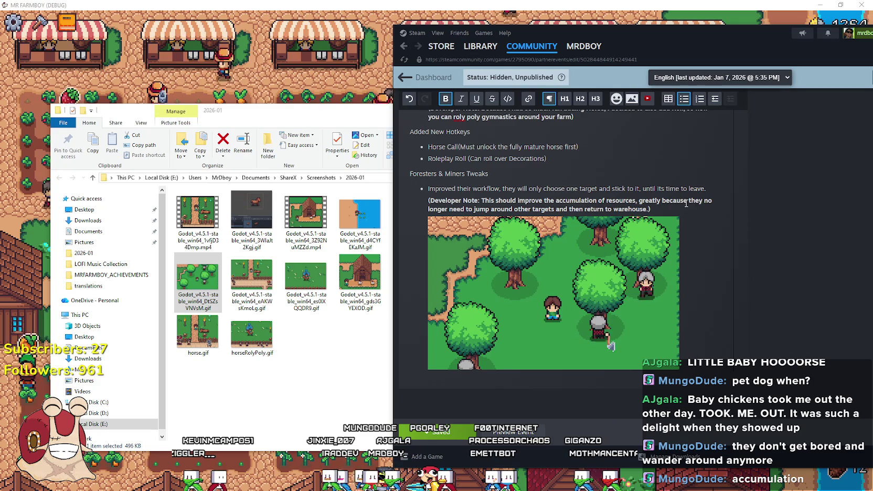
Delete the comma after 'resources' in the developer note, save the draft, and return to Mr Farmboy
left_click(640, 203)
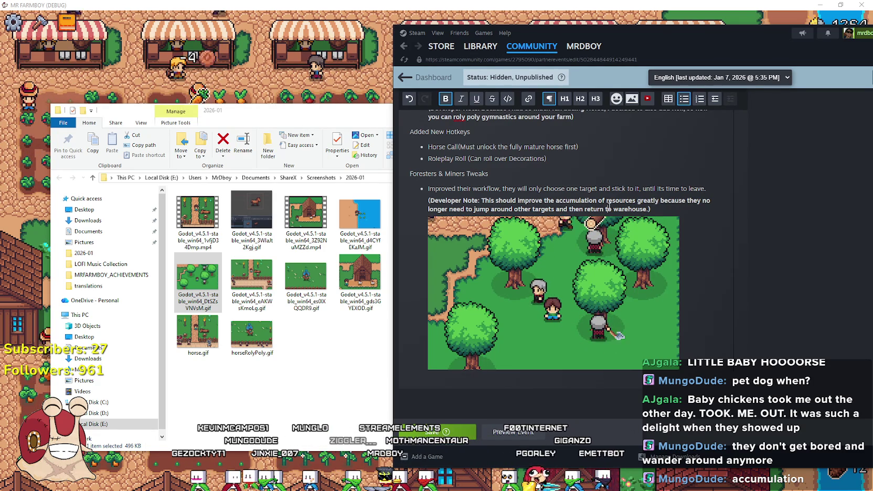
key("ctrl+s")
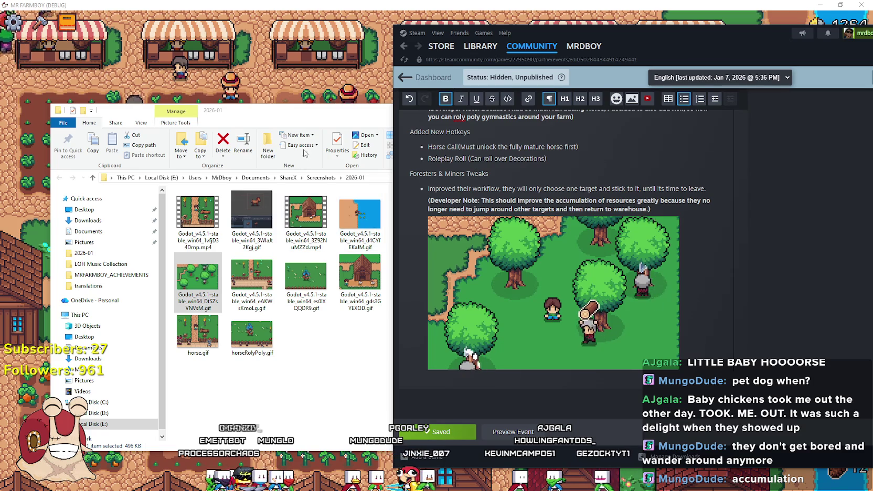
key("alt+Tab")
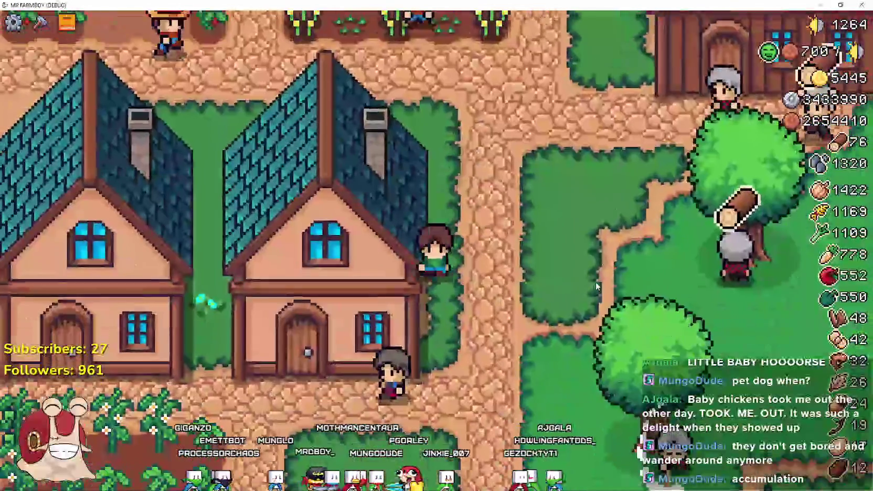